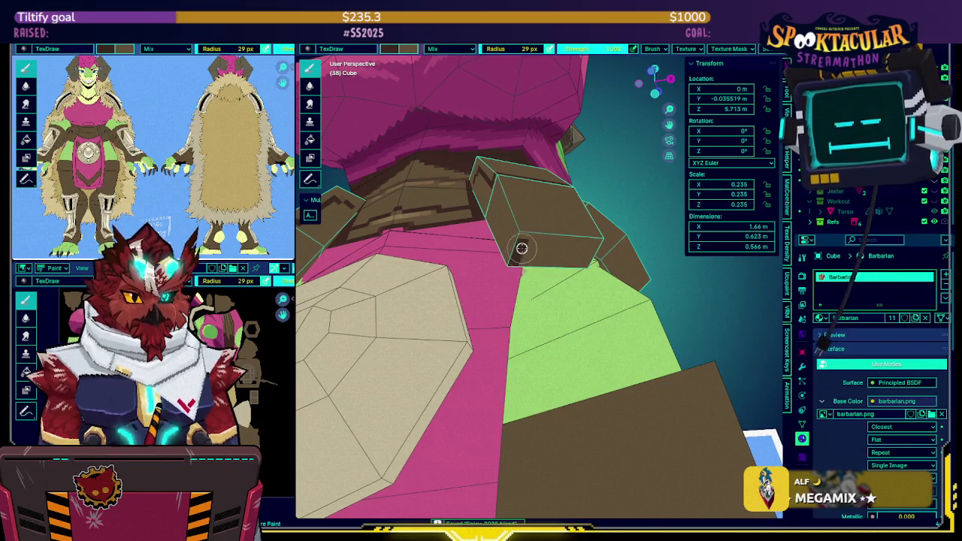
Isolate the brown blocks in Local View and paint dark brown strokes across their top and right faces.
key(KP_Divide)
mouse_move(518, 253)
middle_down()
mouse_move(517, 201)
mouse_move(436, 211)
mouse_move(519, 203)
mouse_move(563, 215)
mouse_move(577, 179)
middle_up()
mouse_move(577, 179)
mouse_down()
mouse_move(591, 225)
mouse_move(635, 236)
mouse_move(595, 326)
mouse_move(590, 249)
mouse_move(546, 286)
mouse_move(543, 197)
mouse_move(501, 308)
mouse_move(530, 174)
mouse_move(502, 189)
mouse_up()
mouse_move(503, 188)
middle_down()
mouse_move(429, 208)
mouse_move(467, 213)
middle_up()
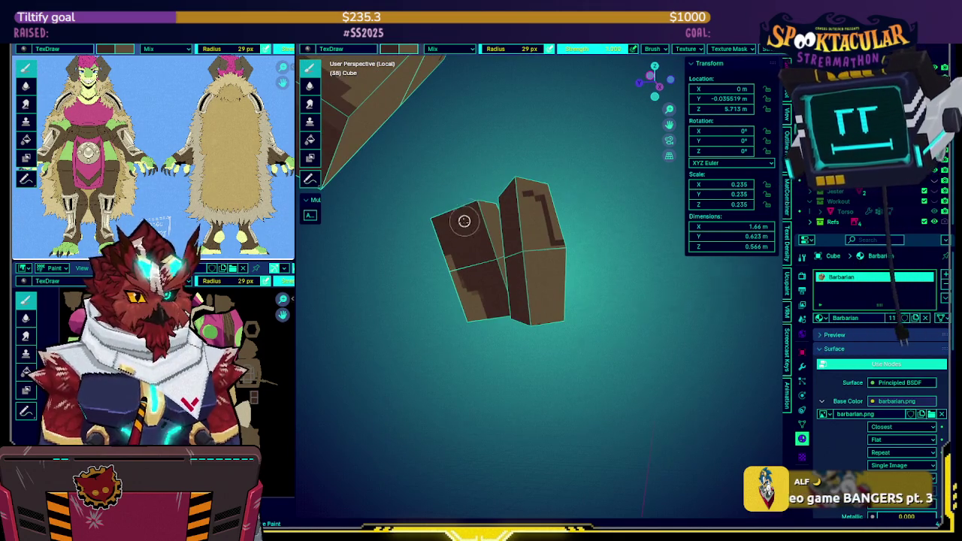
middle_drag(466, 333, 483, 238)
middle_drag(481, 313, 541, 276)
Paint a dark brown stroke on the block's lower face.
middle_drag(490, 247, 572, 317)
mouse_move(584, 368)
middle_down()
mouse_move(607, 242)
mouse_move(593, 311)
mouse_move(576, 284)
mouse_move(531, 291)
mouse_move(530, 259)
mouse_move(451, 263)
mouse_move(510, 298)
middle_up()
scroll(526, 308, up, 1)
middle_drag(477, 342, 472, 284)
mouse_move(451, 270)
mouse_down()
mouse_move(480, 348)
mouse_move(476, 275)
mouse_move(465, 271)
mouse_up()
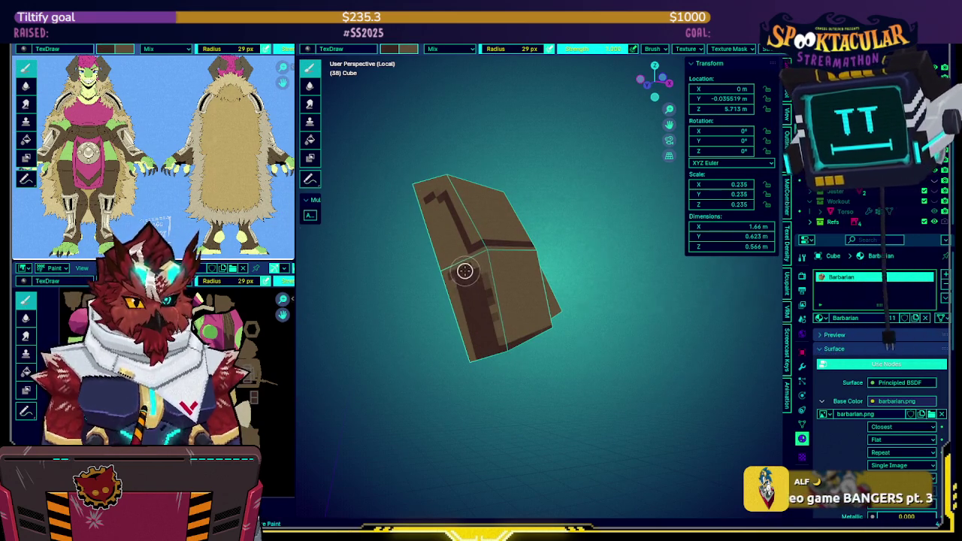
middle_drag(484, 277, 491, 315)
mouse_move(506, 279)
middle_down()
mouse_move(540, 252)
mouse_move(554, 264)
mouse_move(519, 236)
middle_up()
Paint wide dark brown strokes down the front face and a zigzag line along the edge.
drag(513, 236, 509, 335)
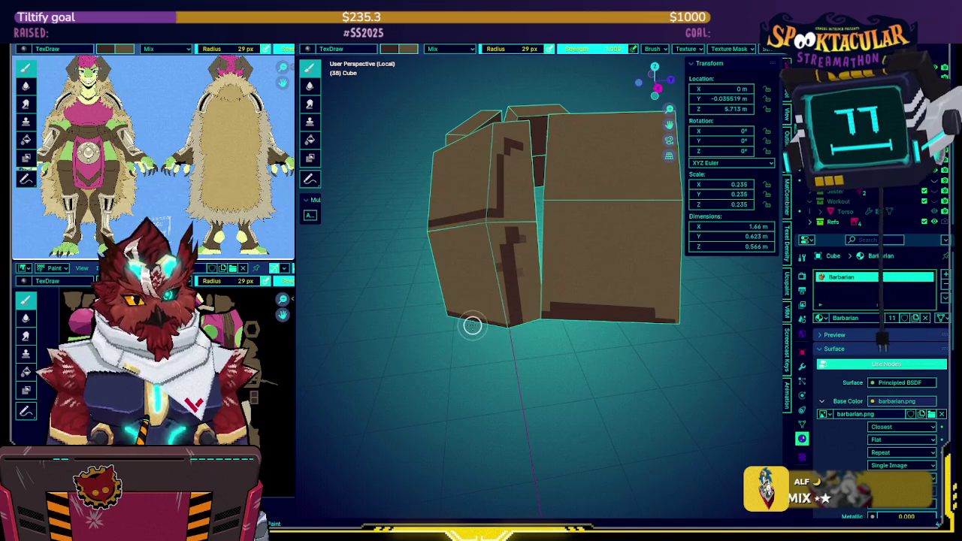
drag(521, 238, 529, 327)
mouse_move(529, 327)
middle_down()
mouse_move(533, 266)
mouse_move(529, 299)
middle_up()
middle_drag(653, 289, 522, 205)
middle_drag(502, 171, 475, 148)
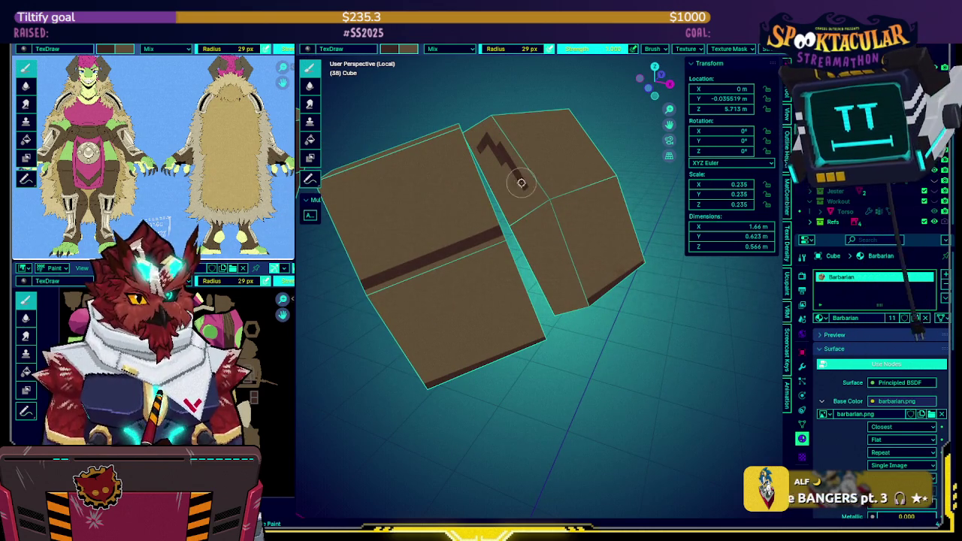
mouse_move(521, 187)
mouse_down()
mouse_move(546, 196)
mouse_move(576, 172)
mouse_up()
mouse_move(576, 173)
middle_down()
mouse_move(508, 192)
mouse_move(593, 144)
middle_up()
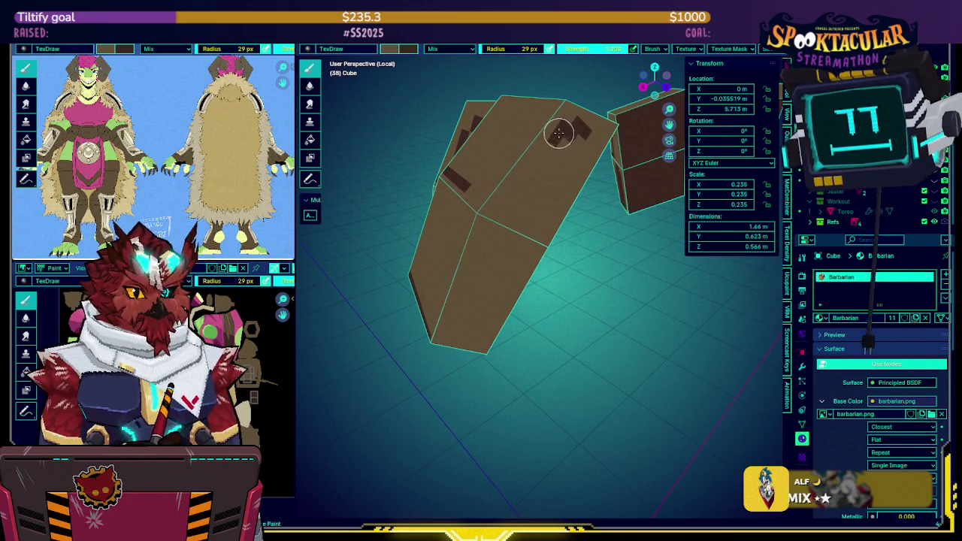
Add dark brown diagonal, side and front-face strokes to the blocks.
drag(584, 126, 509, 196)
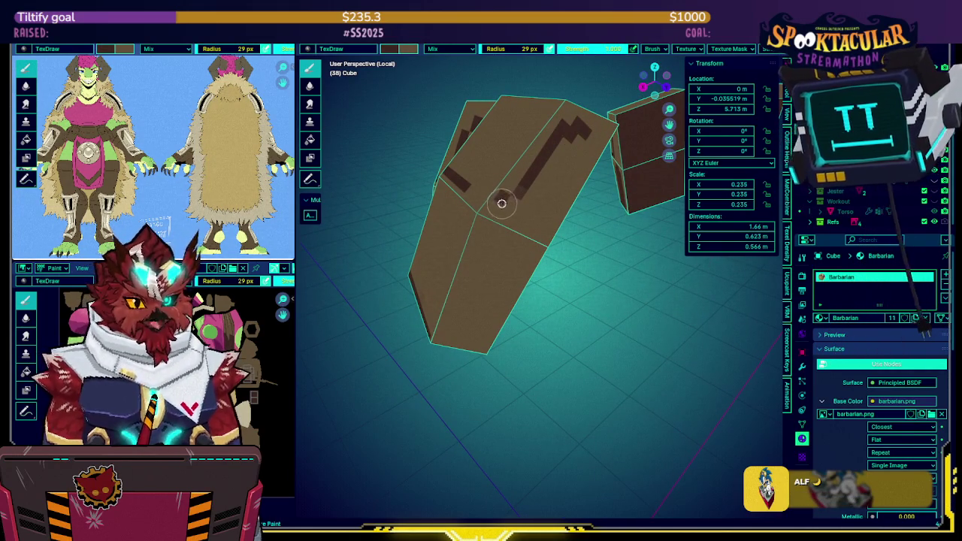
mouse_move(519, 189)
middle_down()
mouse_move(631, 186)
mouse_move(540, 199)
mouse_move(537, 235)
middle_up()
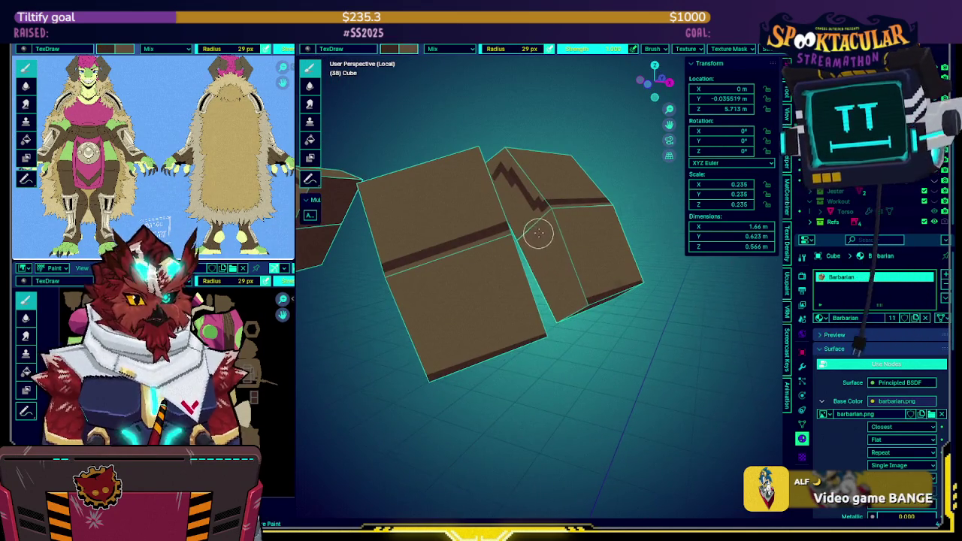
drag(540, 238, 547, 275)
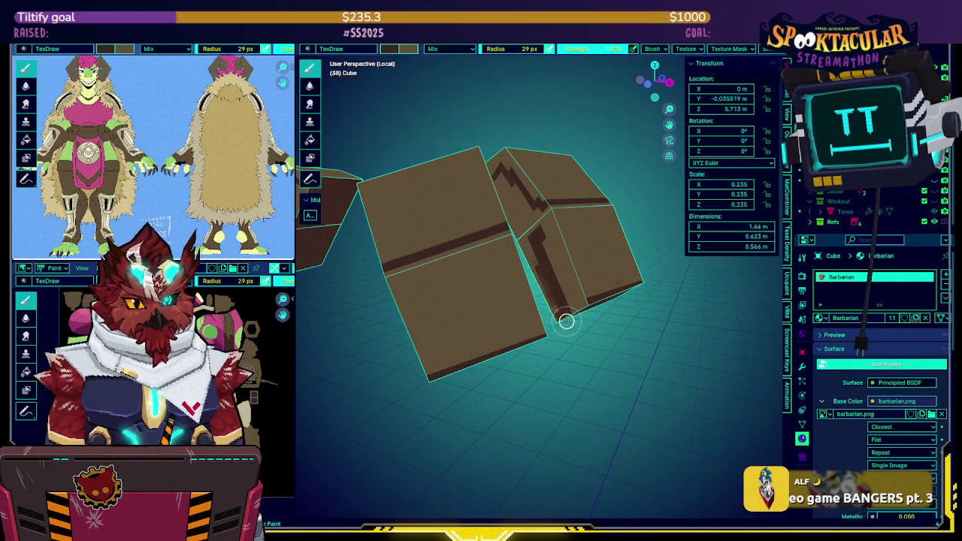
drag(541, 236, 570, 302)
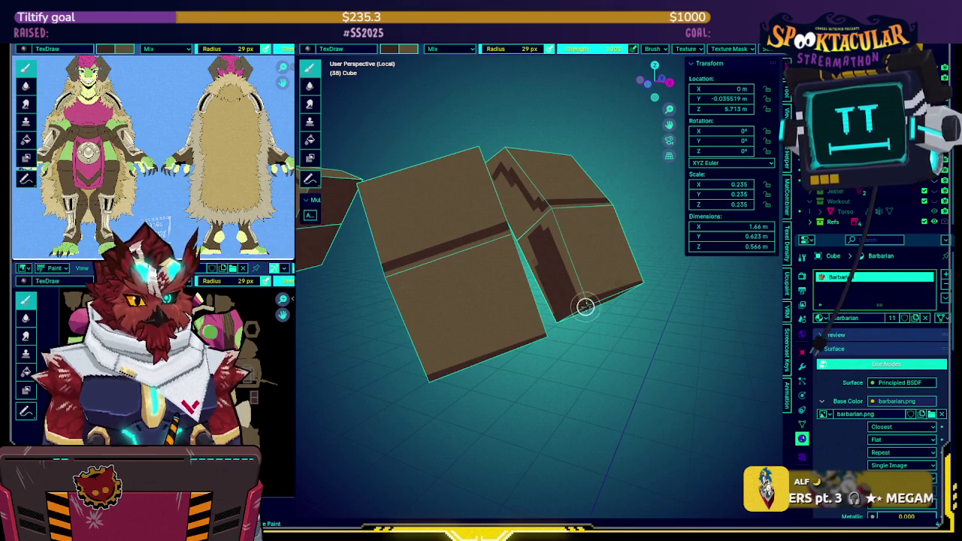
middle_drag(612, 279, 521, 221)
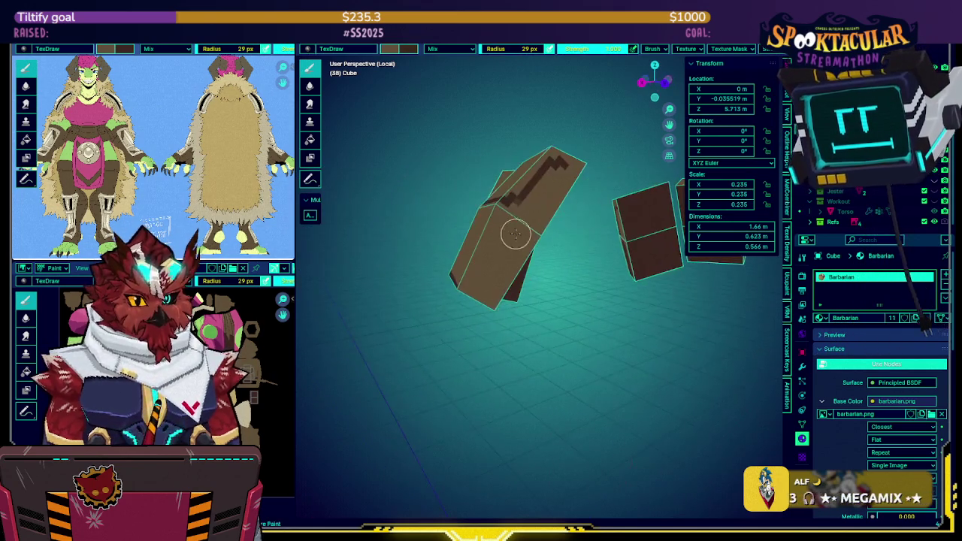
mouse_move(505, 228)
mouse_down()
mouse_move(467, 294)
mouse_move(514, 231)
mouse_move(474, 311)
mouse_move(498, 279)
mouse_up()
mouse_move(499, 278)
middle_down()
mouse_move(437, 204)
mouse_move(473, 262)
mouse_move(623, 242)
mouse_move(529, 254)
mouse_move(598, 268)
mouse_move(601, 236)
mouse_move(440, 220)
mouse_move(496, 211)
mouse_move(526, 188)
mouse_move(549, 226)
middle_up()
click(614, 54)
Set brush strength to 0.5 and lightly darken the block's brown texture.
text(0.5)
key(Return)
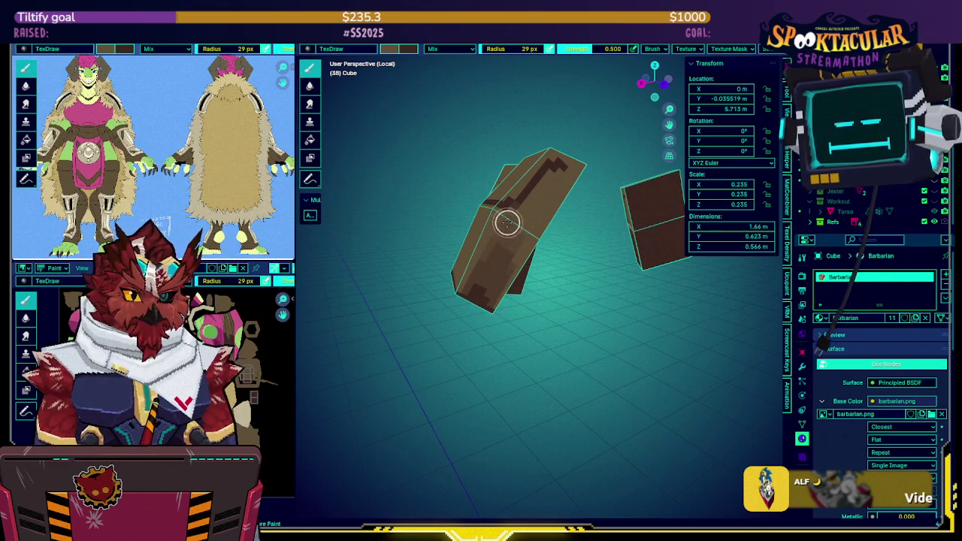
scroll(494, 210, up, 3)
middle_drag(494, 210, 648, 198)
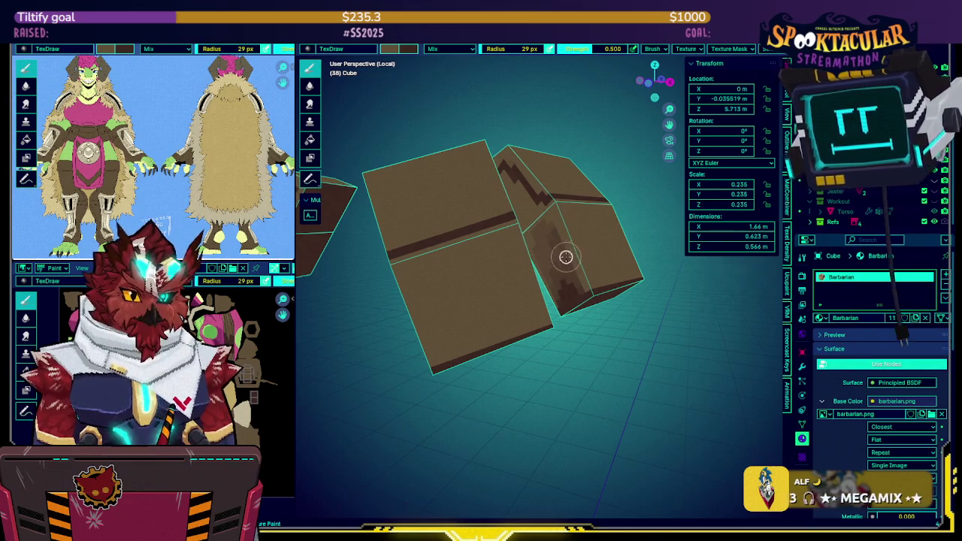
middle_drag(551, 210, 501, 279)
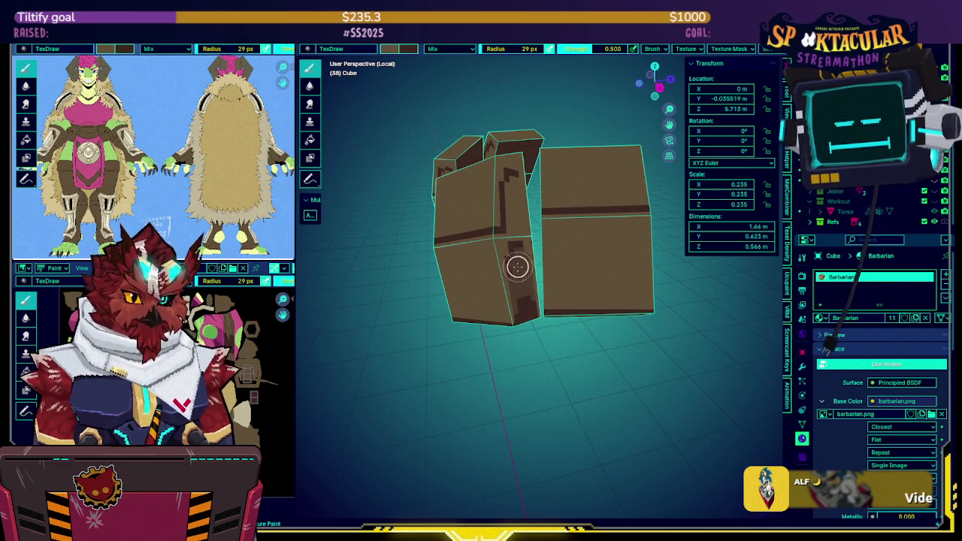
drag(519, 262, 508, 275)
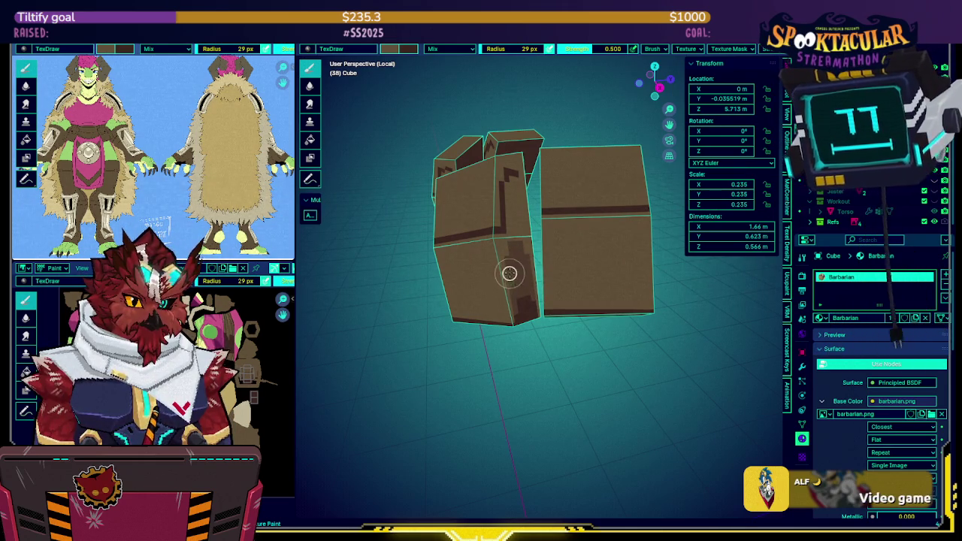
Cover the dark vertical strip with lighter brown and paint a dark top-left edge line.
middle_drag(508, 256, 611, 236)
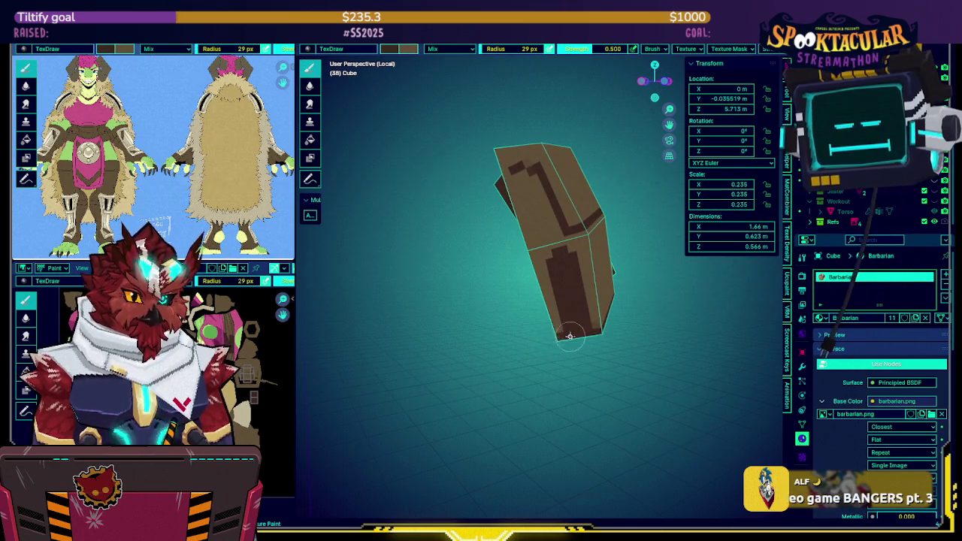
middle_drag(544, 344, 547, 316)
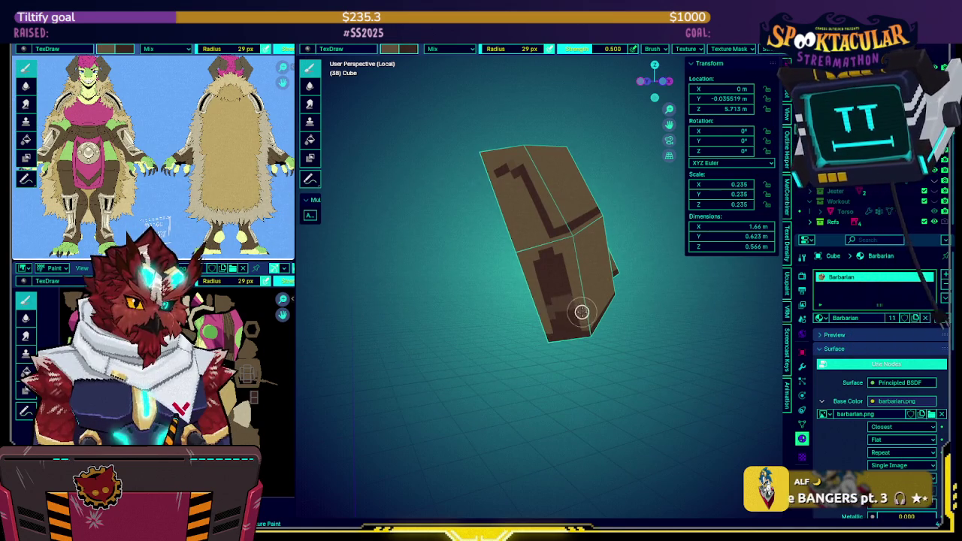
mouse_move(555, 295)
mouse_down()
mouse_move(569, 266)
mouse_move(548, 264)
mouse_move(571, 275)
mouse_move(554, 247)
mouse_move(563, 230)
mouse_up()
mouse_move(563, 230)
middle_down()
mouse_move(521, 229)
mouse_move(477, 187)
middle_up()
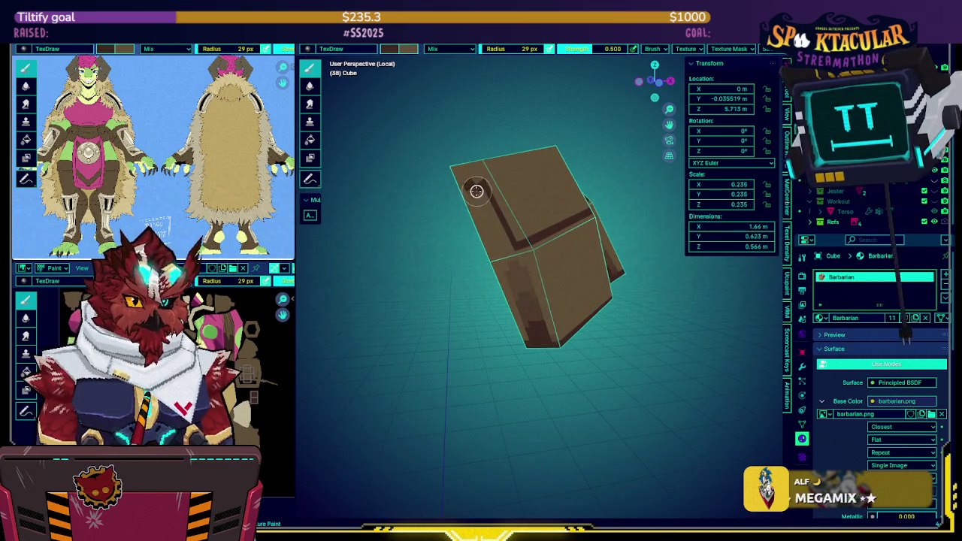
mouse_move(486, 203)
mouse_down()
mouse_move(504, 235)
mouse_move(536, 240)
mouse_move(587, 219)
mouse_up()
Darken the seams between the neighbouring brown blocks.
middle_drag(587, 219, 499, 250)
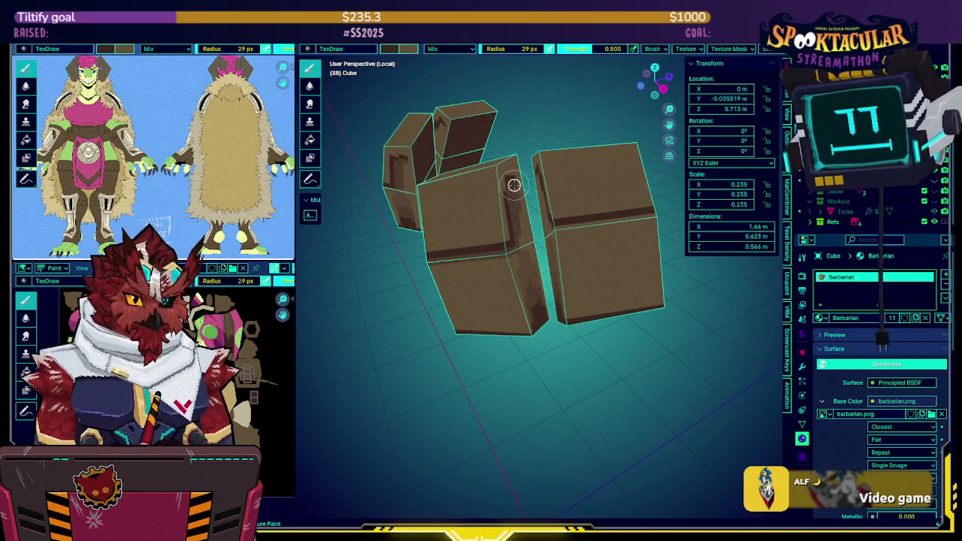
middle_drag(527, 229, 564, 197)
drag(532, 173, 555, 213)
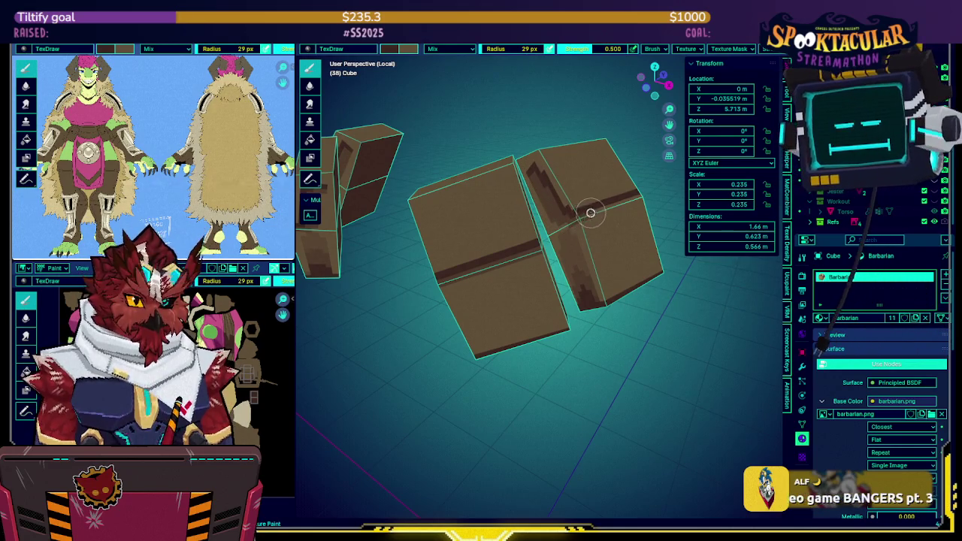
middle_drag(632, 200, 570, 192)
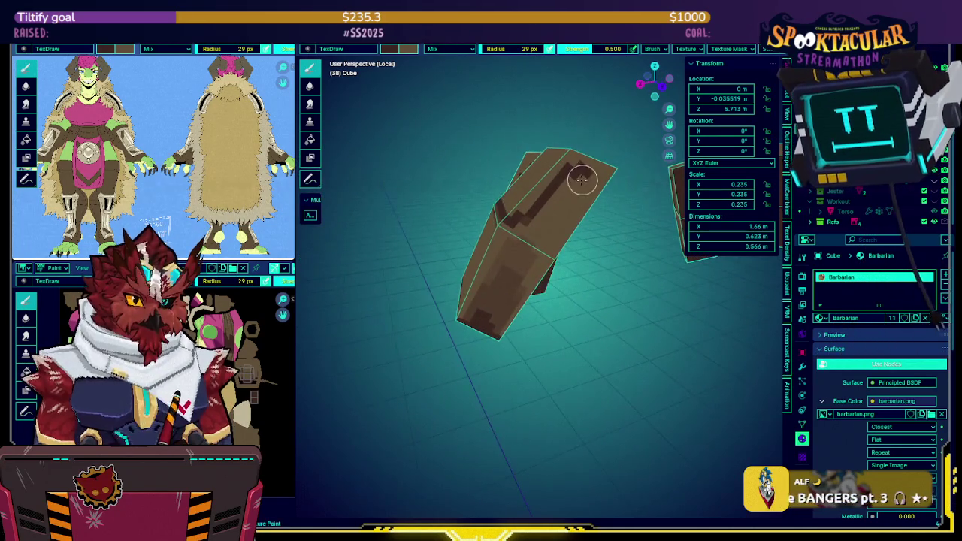
mouse_move(580, 192)
mouse_down()
mouse_move(536, 225)
mouse_move(514, 228)
mouse_up()
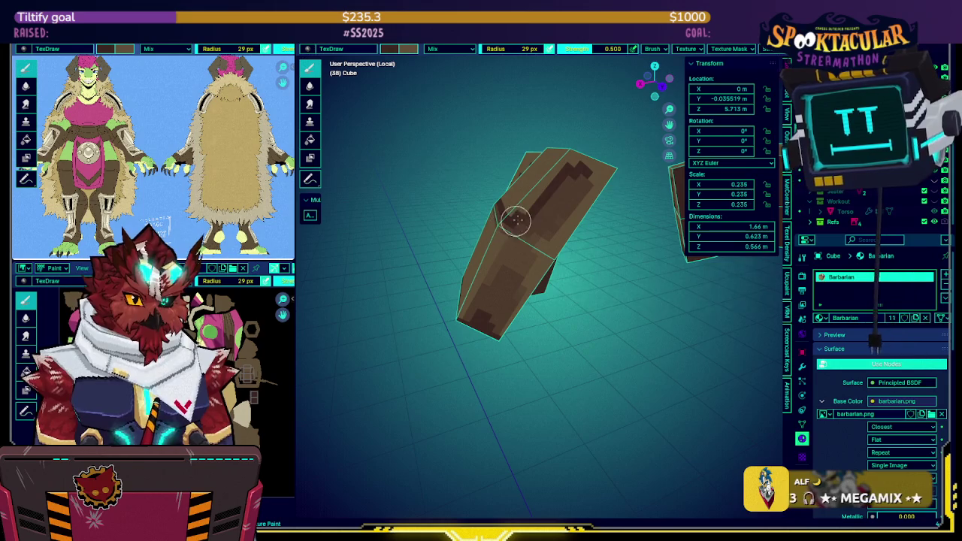
mouse_move(567, 195)
middle_down()
mouse_move(582, 202)
mouse_move(544, 260)
mouse_move(558, 219)
mouse_move(581, 208)
mouse_move(577, 239)
mouse_move(579, 217)
mouse_move(508, 276)
middle_up()
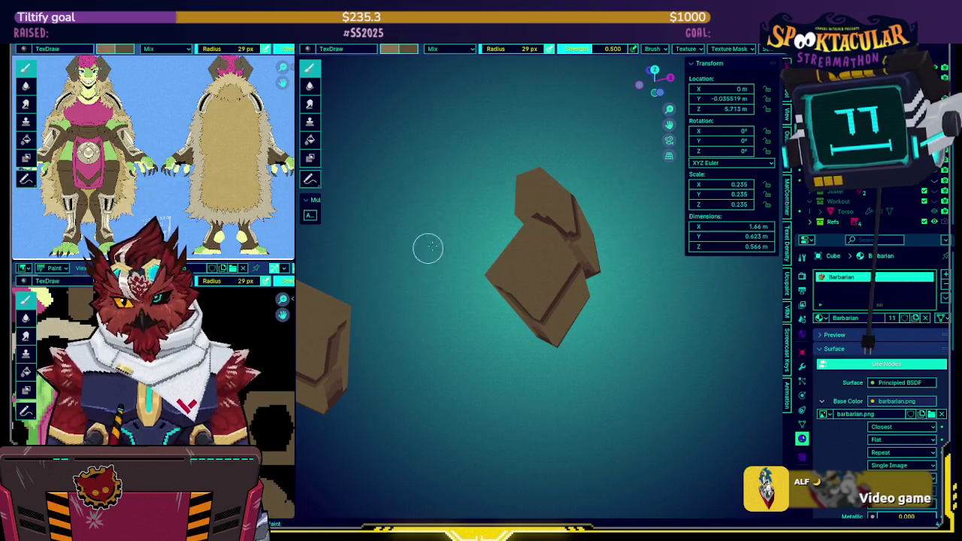
Orbit around the brown blocks to inspect their shading from several angles.
middle_drag(362, 271, 521, 250)
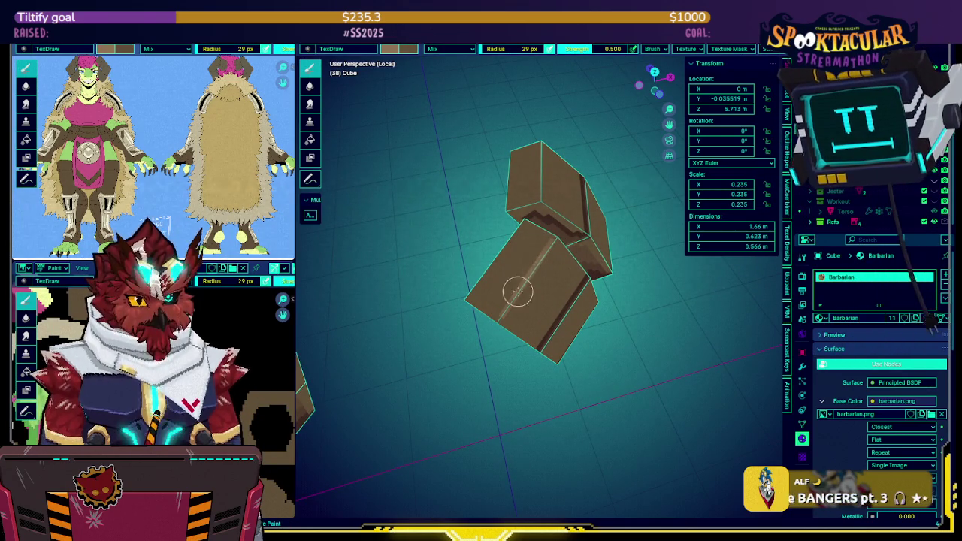
mouse_move(524, 274)
middle_down()
mouse_move(501, 199)
mouse_move(492, 218)
middle_up()
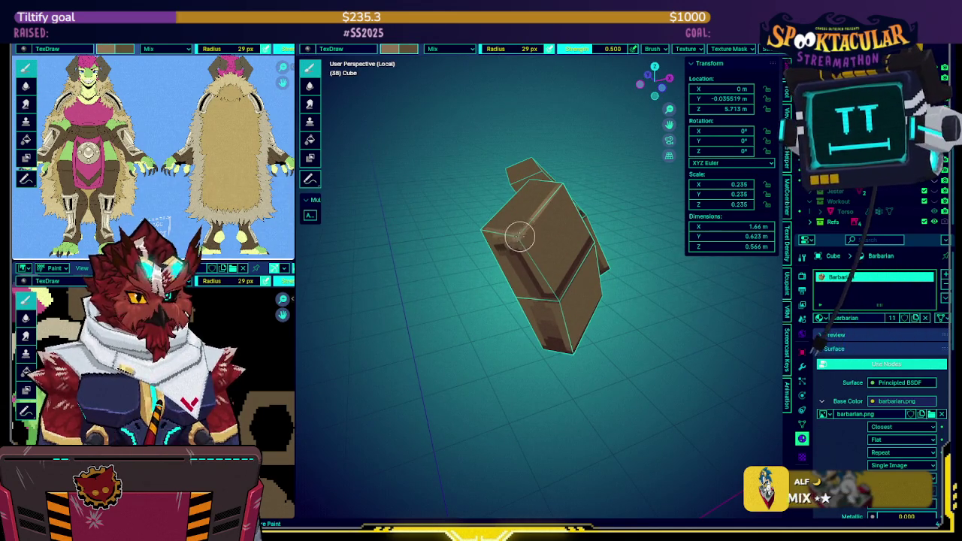
middle_drag(525, 227, 460, 241)
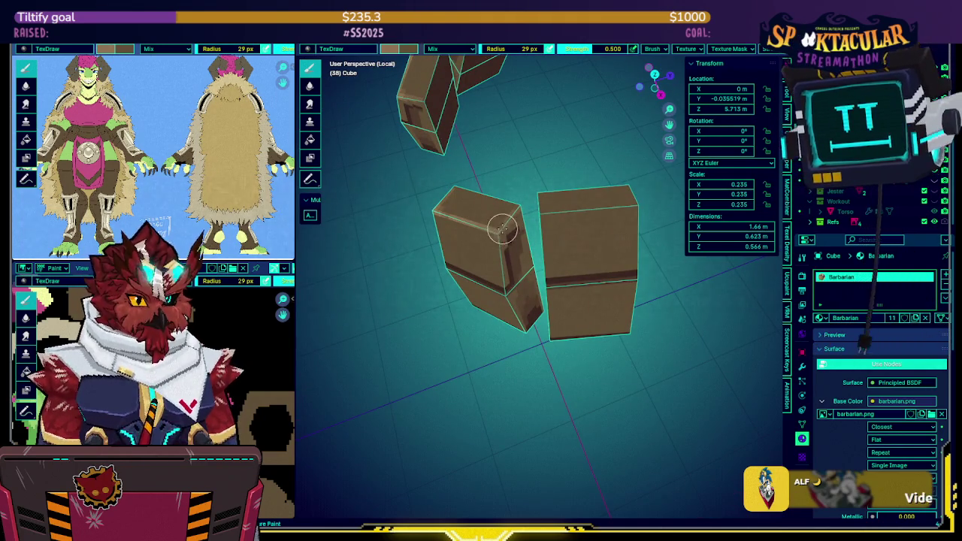
middle_drag(502, 276, 498, 233)
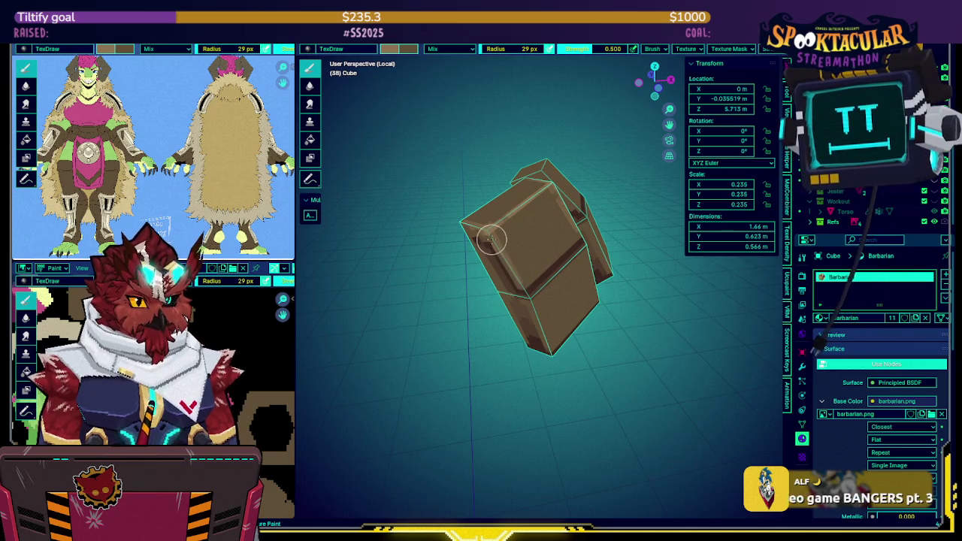
mouse_move(498, 232)
middle_down()
mouse_move(543, 189)
mouse_move(463, 227)
mouse_move(508, 206)
mouse_move(543, 217)
mouse_move(549, 189)
middle_up()
Turn the viewport overlays back on and inspect the pouch cubes from every side.
key(shift+alt+z)
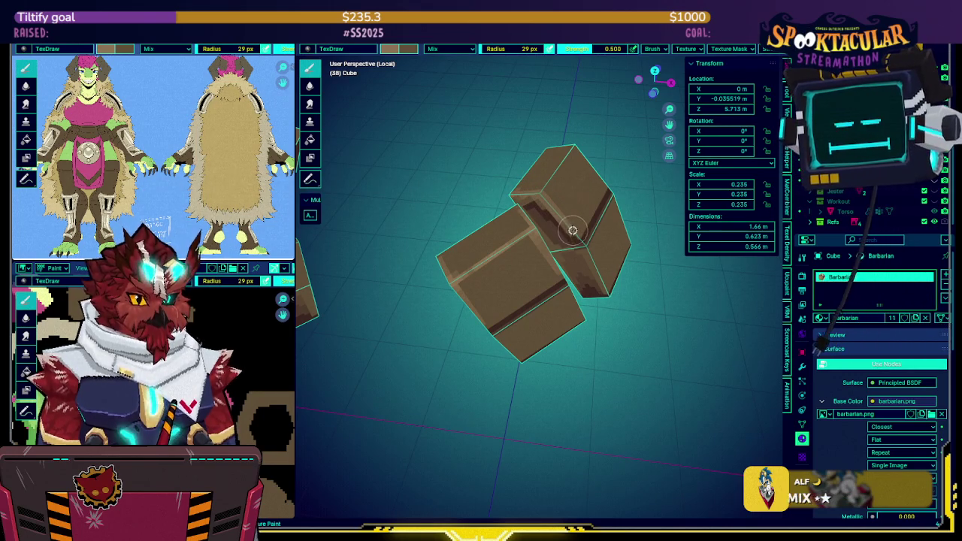
middle_drag(569, 202, 595, 236)
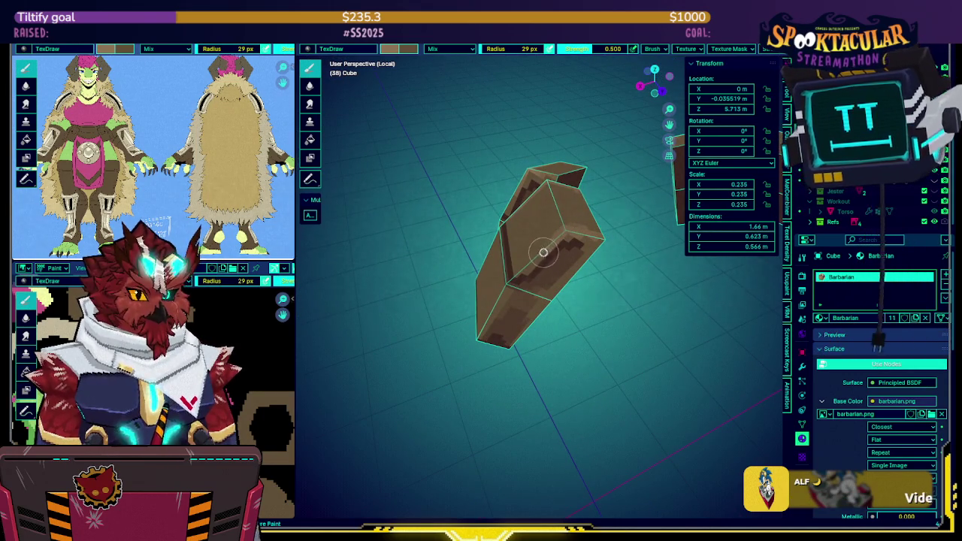
middle_drag(555, 200, 569, 238)
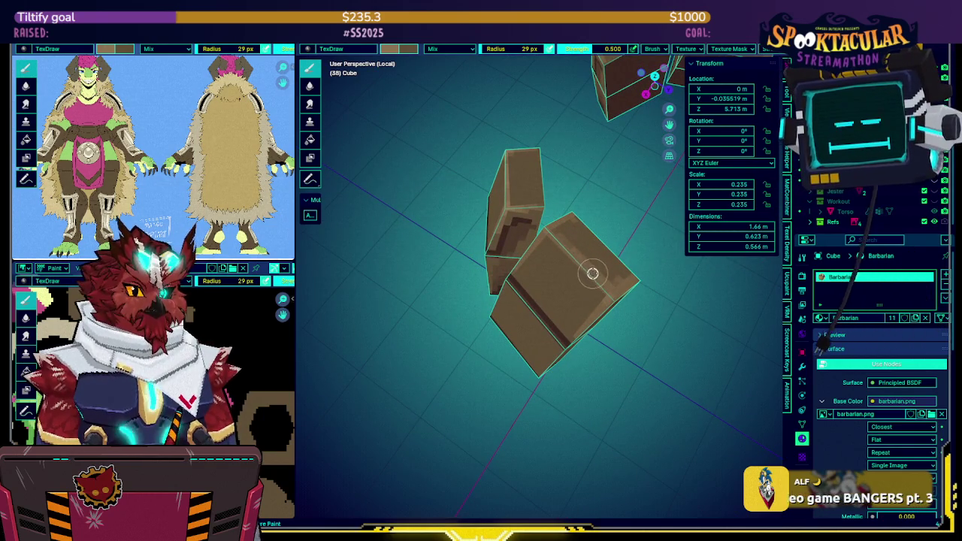
mouse_move(551, 230)
middle_down()
mouse_move(533, 202)
mouse_move(563, 179)
middle_up()
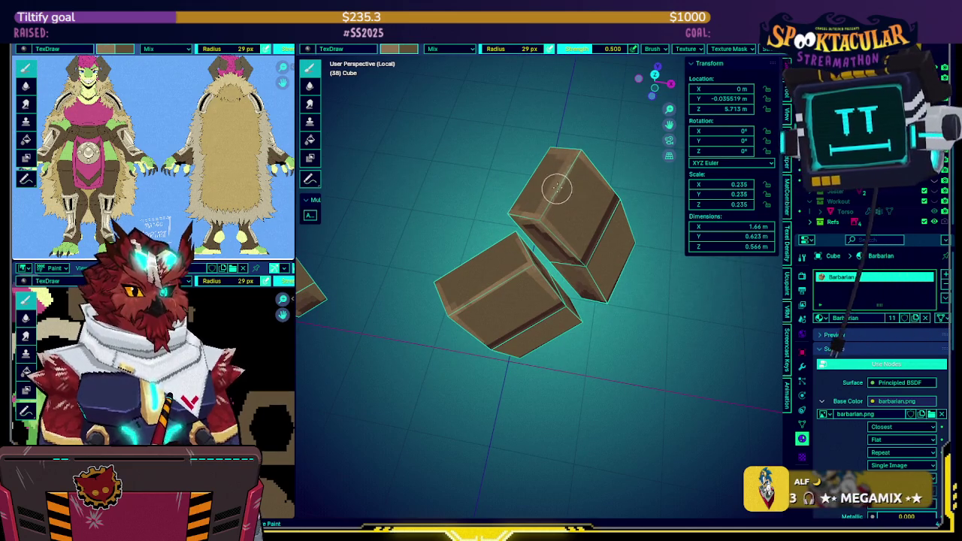
middle_drag(564, 229, 579, 208)
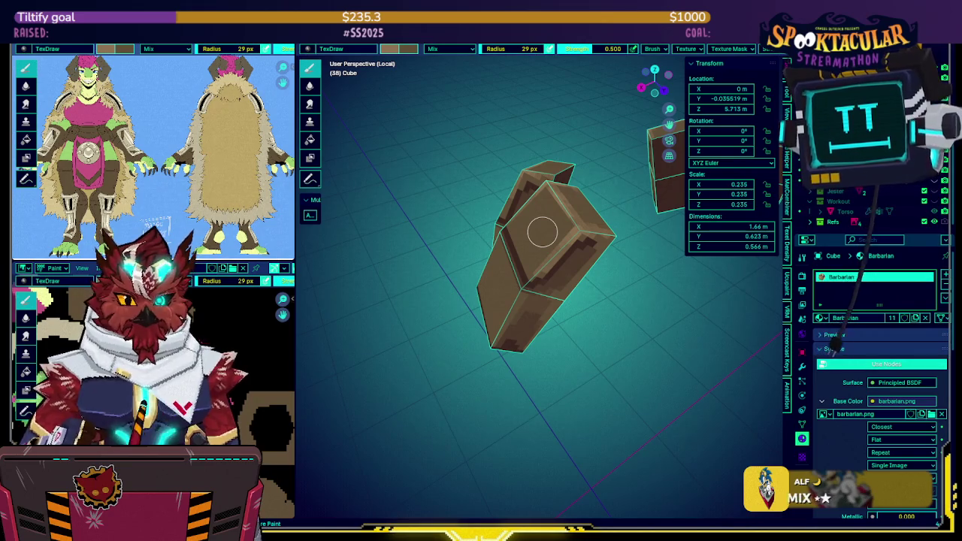
mouse_move(543, 231)
middle_down()
mouse_move(600, 313)
mouse_move(600, 303)
middle_up()
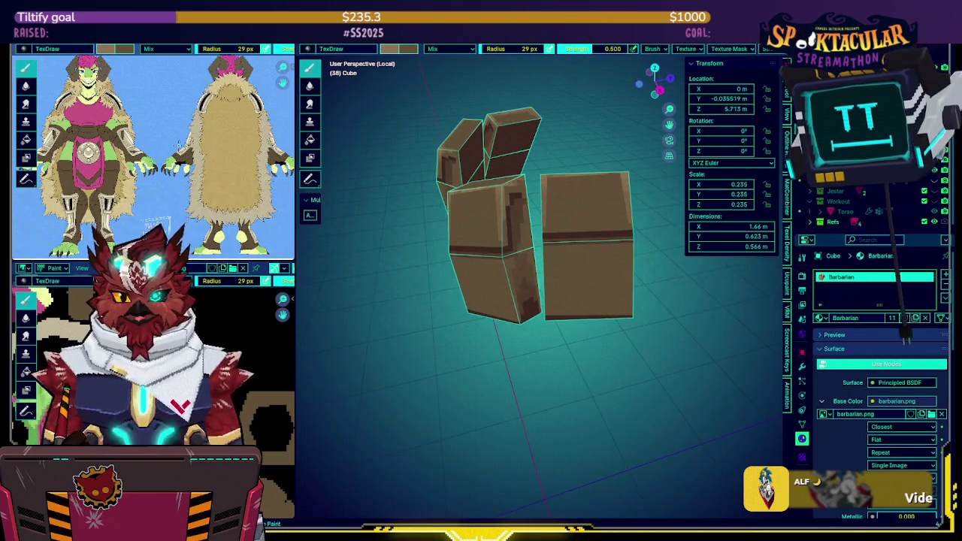
Pick a light colour and dab a cross stud with dark outline on the left pouch.
scroll(84, 129, up, 2)
scroll(84, 129, up, 2)
scroll(84, 128, up, 2)
mouse_move(421, 154)
middle_down()
mouse_move(639, 146)
mouse_move(563, 167)
middle_up()
click(391, 50)
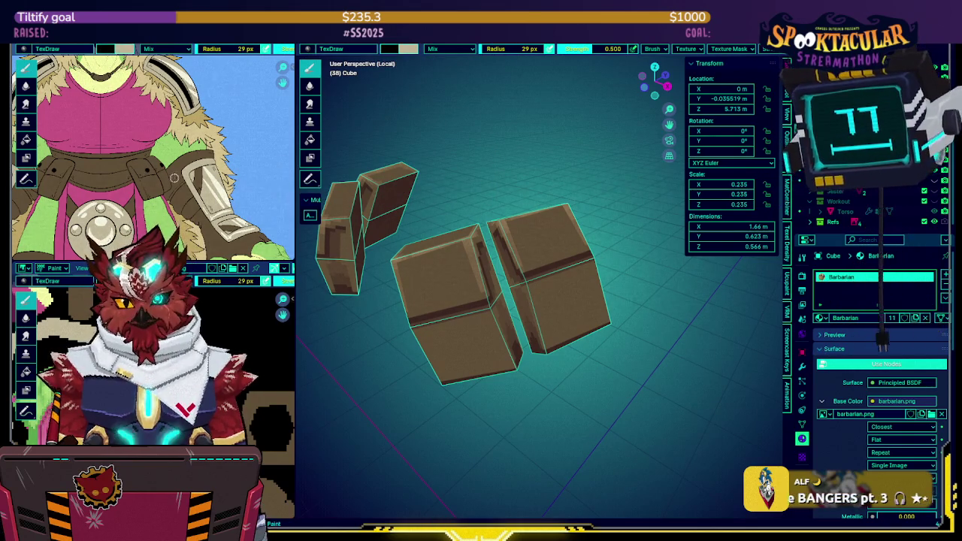
middle_drag(428, 286, 457, 286)
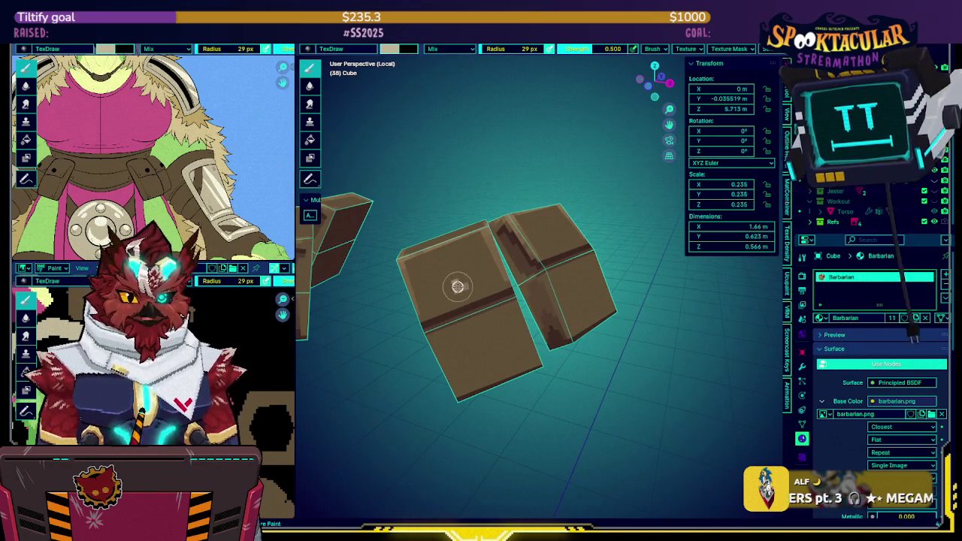
click(464, 281)
middle_drag(467, 278, 476, 269)
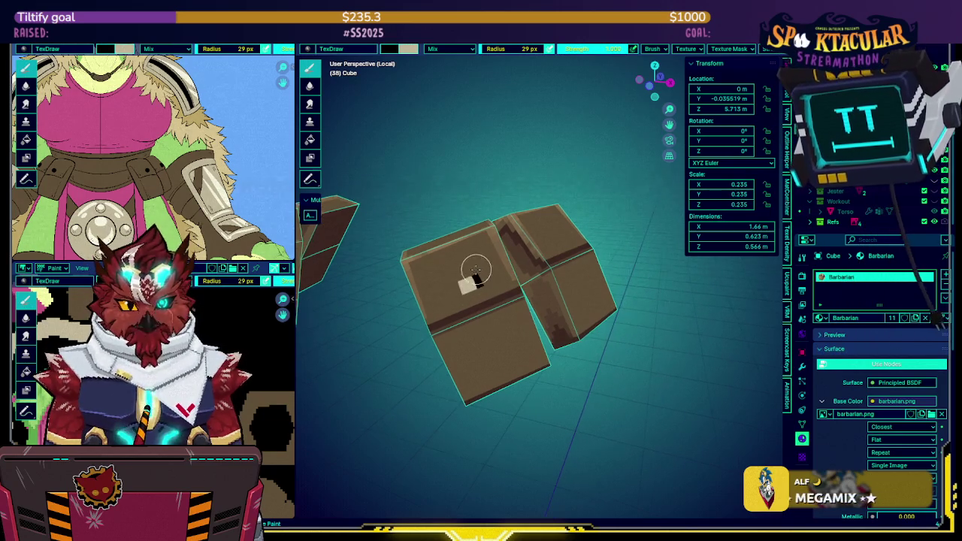
drag(451, 279, 481, 289)
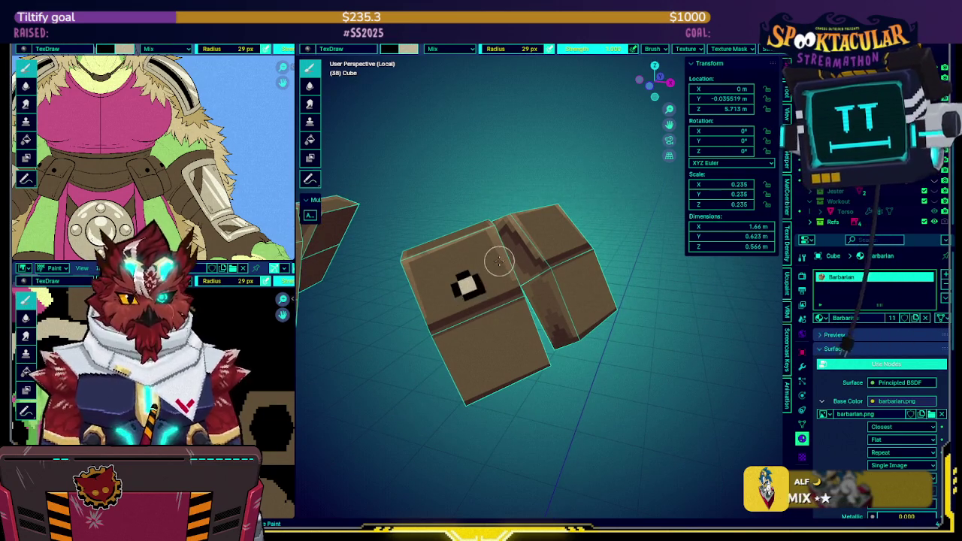
Dab a light stud on the right pouch and touch up the cross with brown.
middle_drag(481, 288, 547, 250)
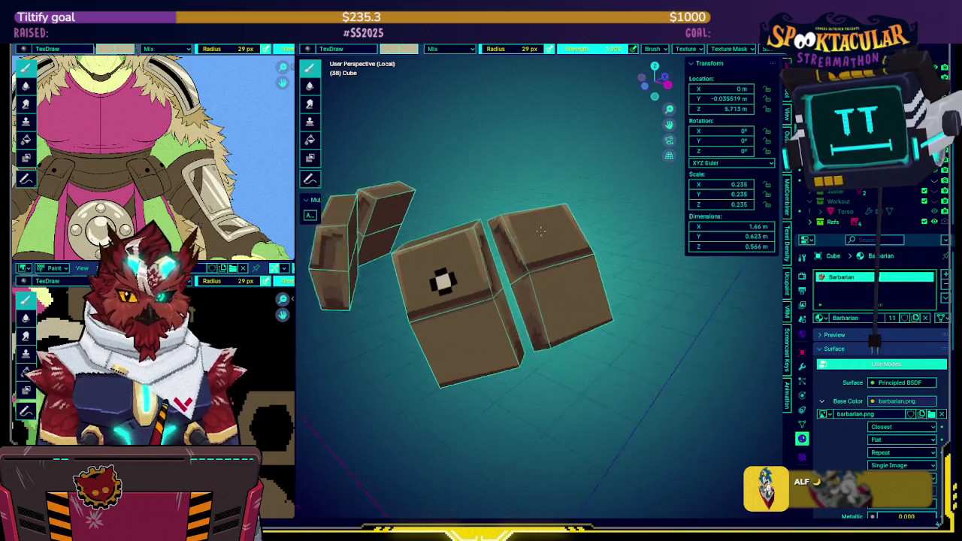
click(545, 250)
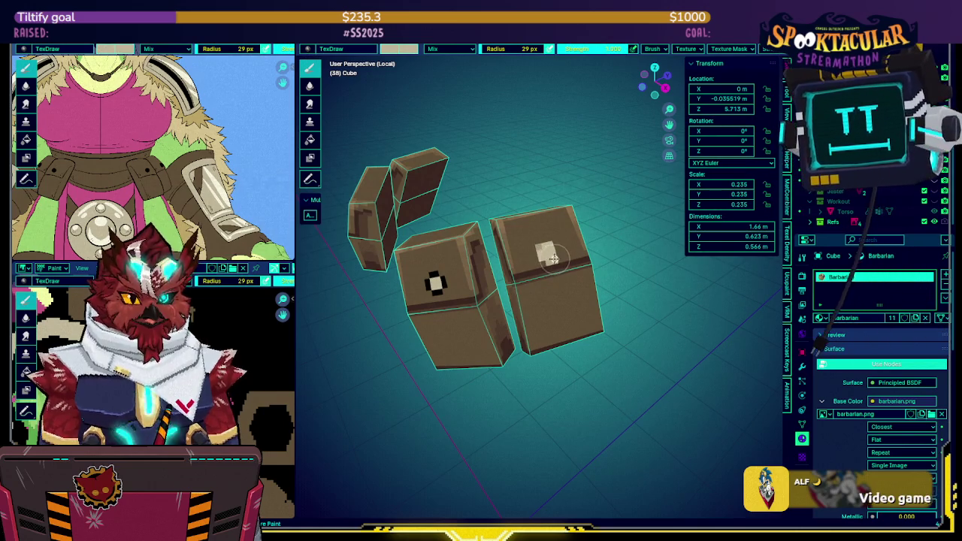
middle_drag(554, 249, 472, 275)
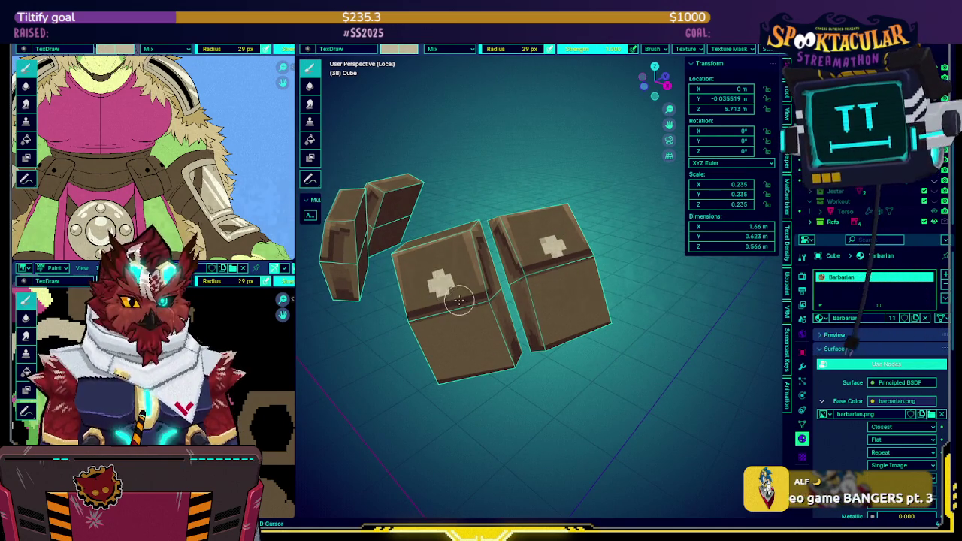
drag(454, 297, 443, 293)
mouse_move(468, 277)
middle_down()
mouse_move(566, 236)
mouse_move(350, 290)
middle_up()
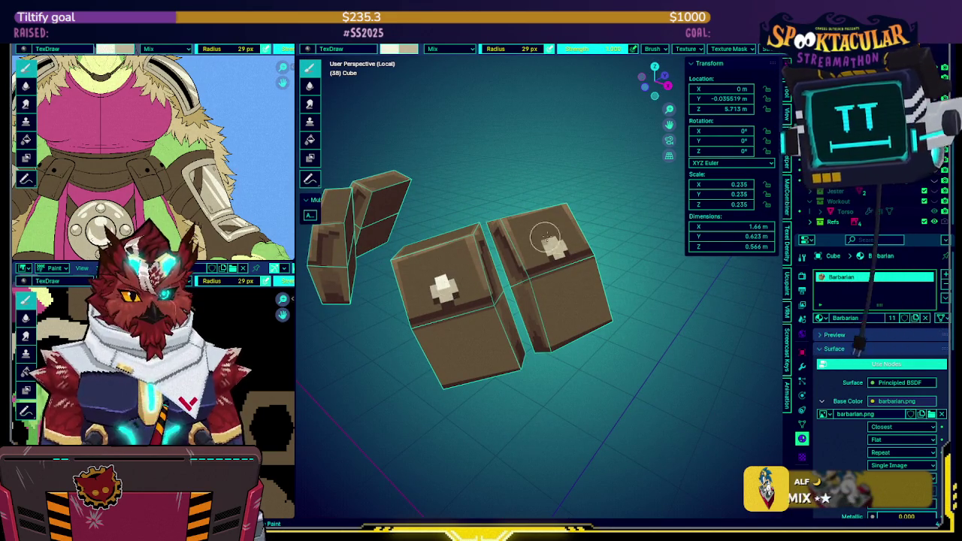
mouse_move(535, 240)
middle_down()
mouse_move(539, 250)
mouse_move(562, 209)
middle_up()
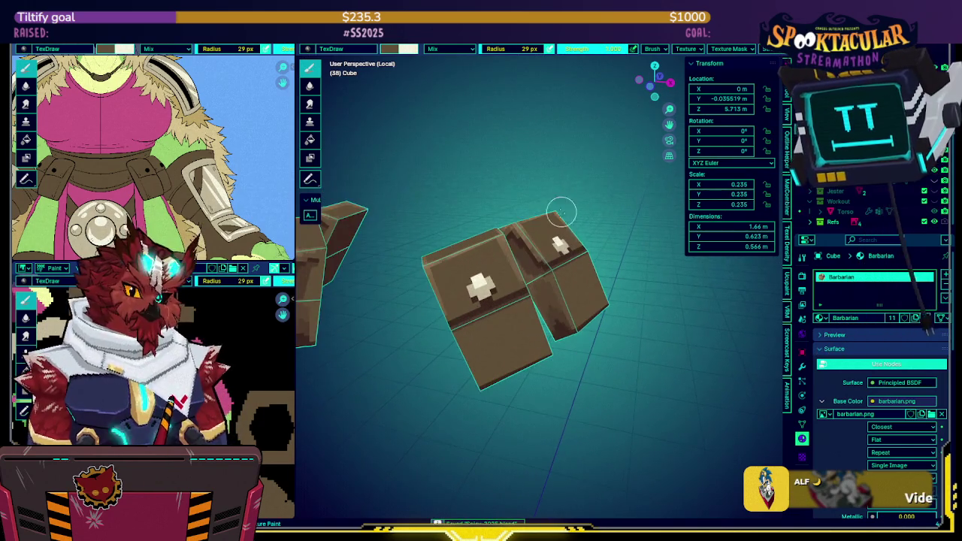
Set brush strength to 0.5 and save the project.
click(617, 50)
text(0.5)
key(Return)
mouse_move(484, 279)
middle_down()
mouse_move(547, 262)
mouse_move(564, 214)
mouse_move(565, 225)
mouse_move(489, 317)
middle_up()
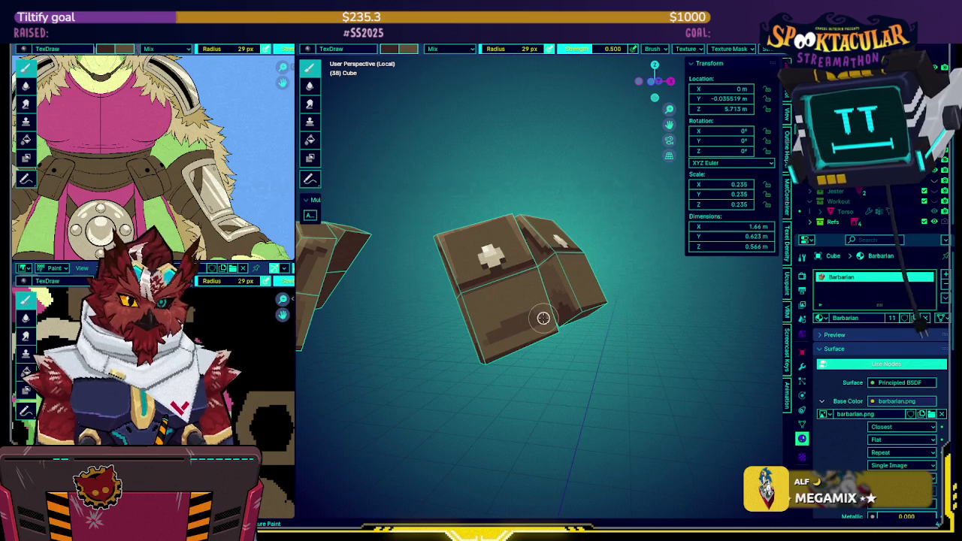
middle_drag(543, 318, 548, 313)
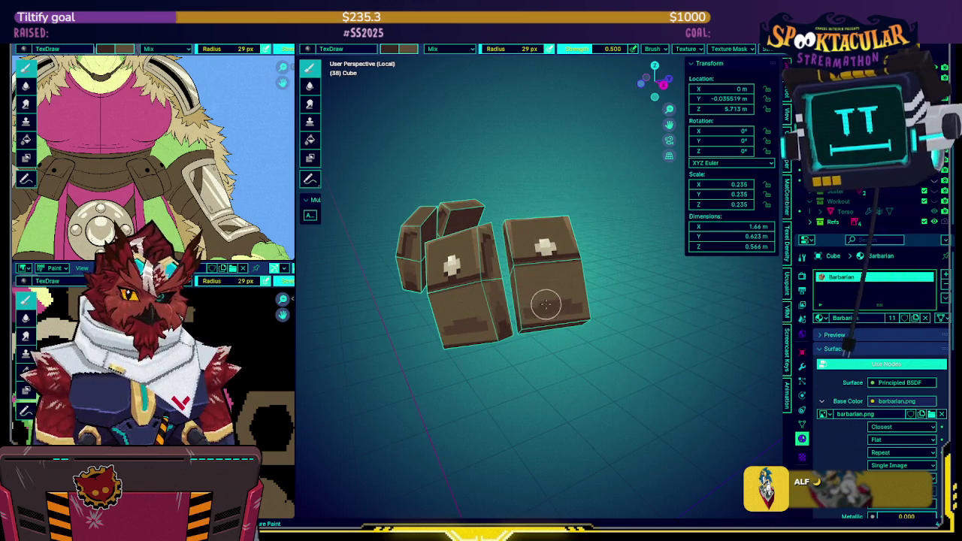
mouse_move(554, 263)
middle_down()
mouse_move(560, 279)
mouse_move(543, 299)
mouse_move(563, 275)
middle_up()
key(ctrl+s)
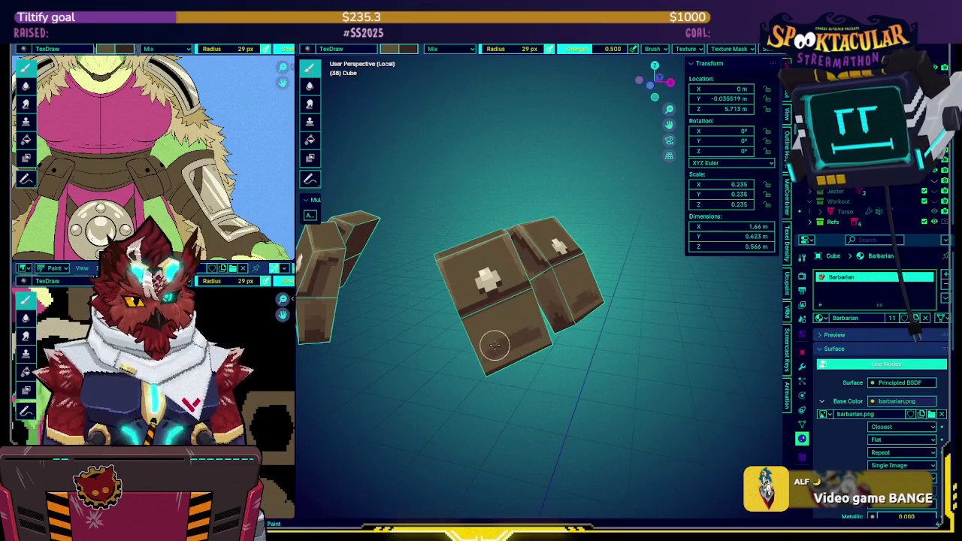
Exit Local View, return to Object Mode and preview the full model without overlays.
mouse_move(536, 328)
middle_down()
mouse_move(591, 250)
mouse_move(510, 298)
mouse_move(436, 229)
mouse_move(525, 228)
middle_up()
key(KP_Divide)
mouse_move(609, 227)
middle_down()
mouse_move(569, 221)
mouse_move(511, 278)
mouse_move(550, 257)
mouse_move(464, 238)
mouse_move(611, 184)
mouse_move(674, 233)
mouse_move(671, 248)
mouse_move(506, 283)
mouse_move(519, 255)
middle_up()
key(KP_Divide)
key(ctrl+Tab)
scroll(533, 267, down, 3)
key(shift+alt+z)
scroll(506, 282, up, 3)
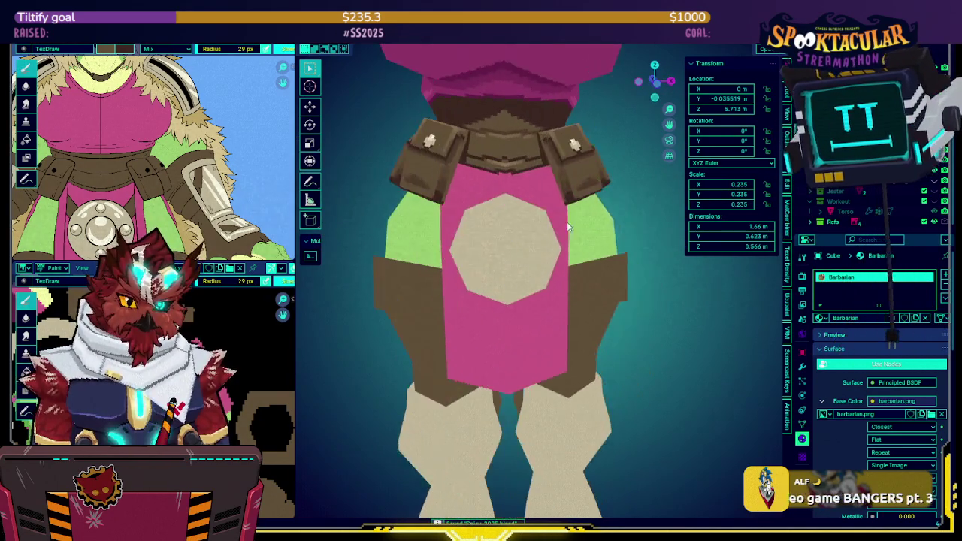
Select the central loincloth disc for texture painting with a darker reddish-brown brush colour.
key(shift+alt+z)
click(522, 253)
key(ctrl+Tab)
middle_drag(556, 224, 526, 225)
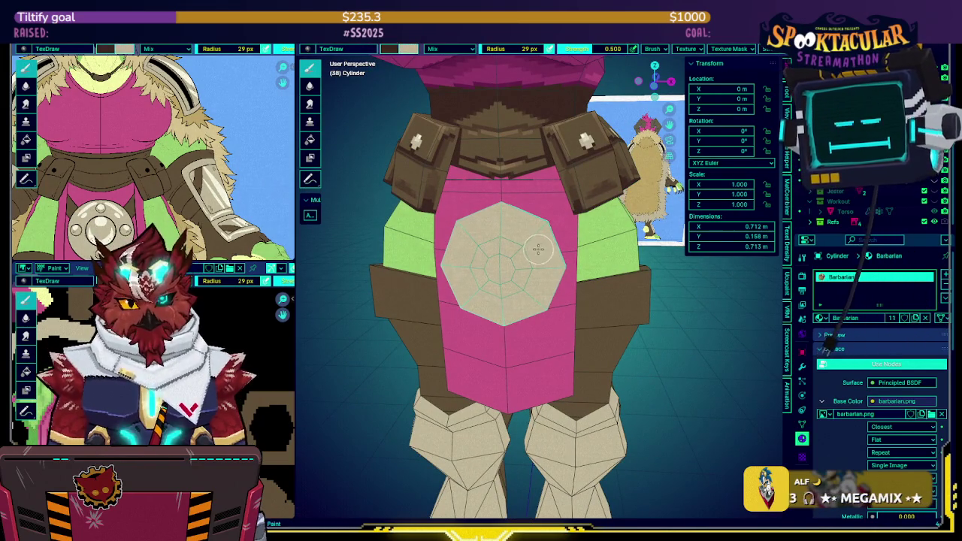
click(389, 49)
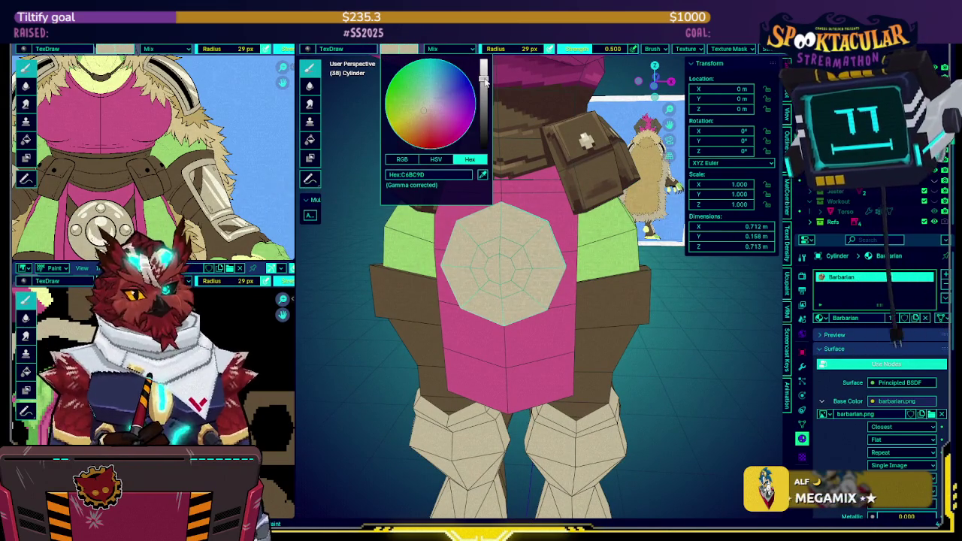
click(485, 96)
click(425, 115)
In front orthographic view, paint a mirrored brown ring on the disc and a top highlight.
key(KP_1)
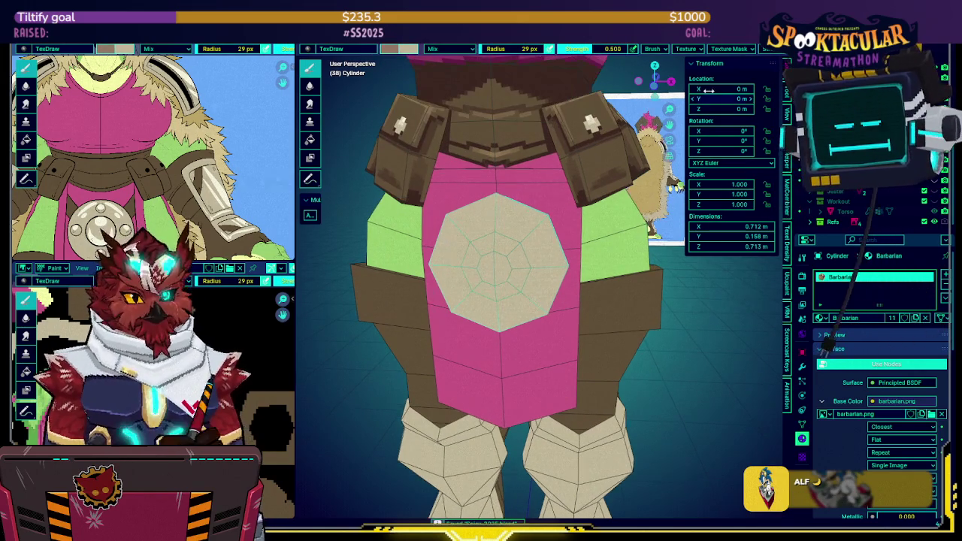
scroll(505, 225, up, 2)
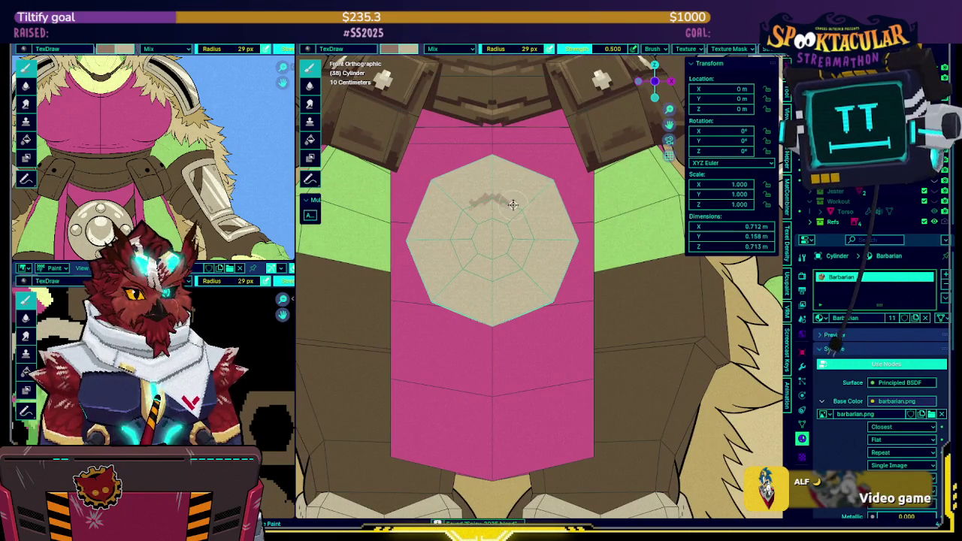
mouse_move(516, 207)
mouse_down()
mouse_move(531, 233)
mouse_move(521, 268)
mouse_move(494, 282)
mouse_up()
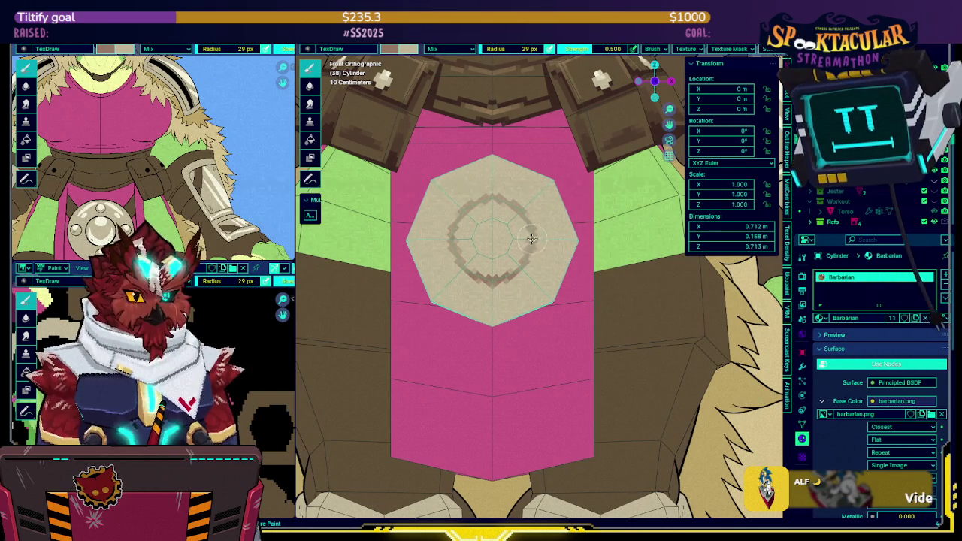
key(shift+alt+z)
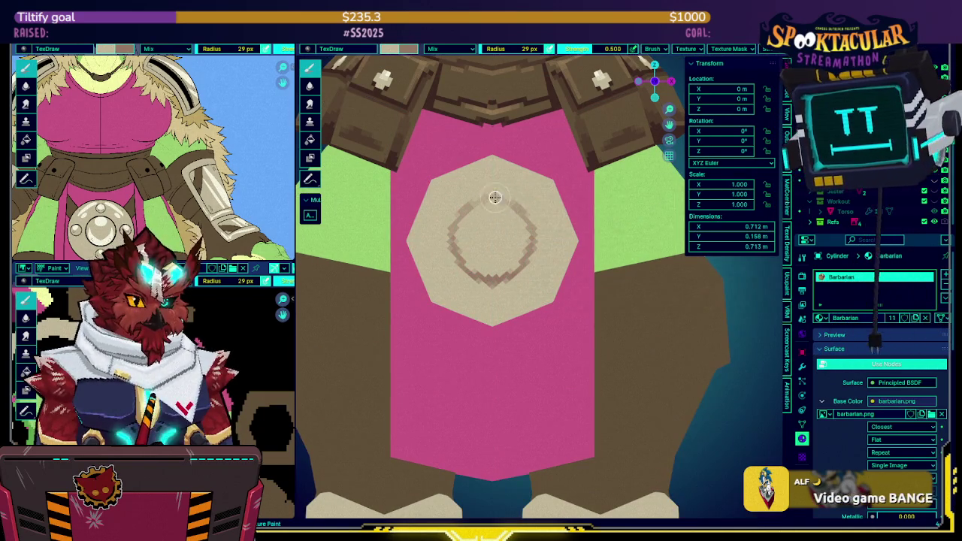
key(shift+alt+z)
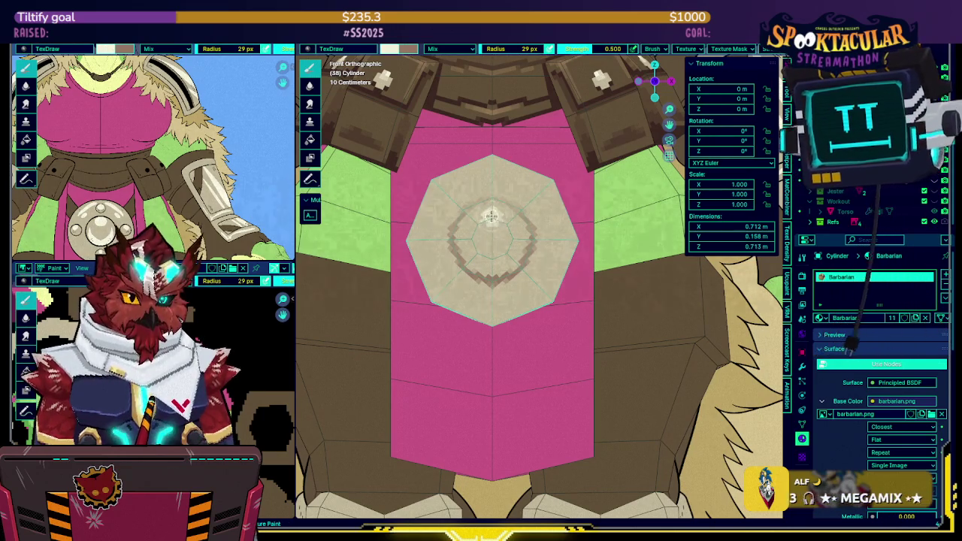
click(493, 218)
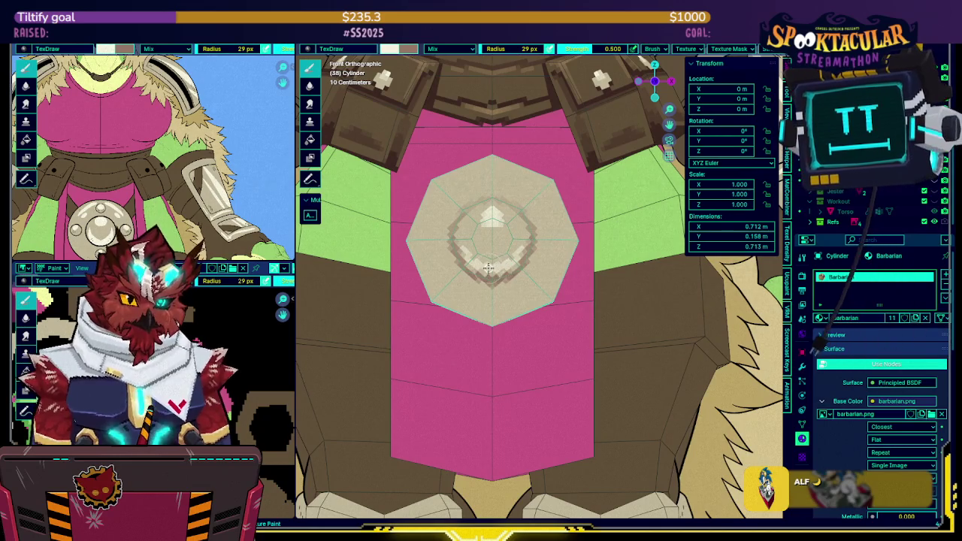
Lighten the disc's lower arc, preview without overlays, and save the project.
drag(489, 267, 522, 252)
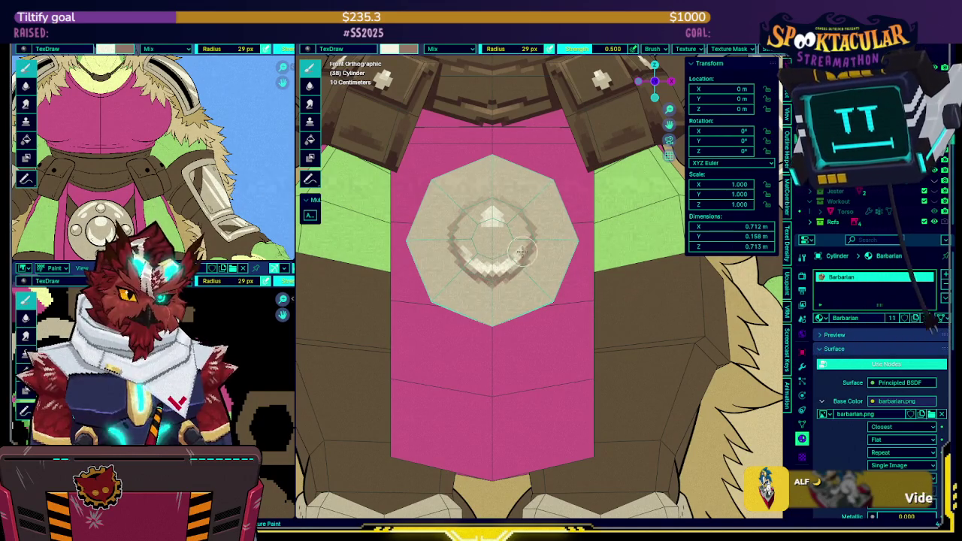
key(s)
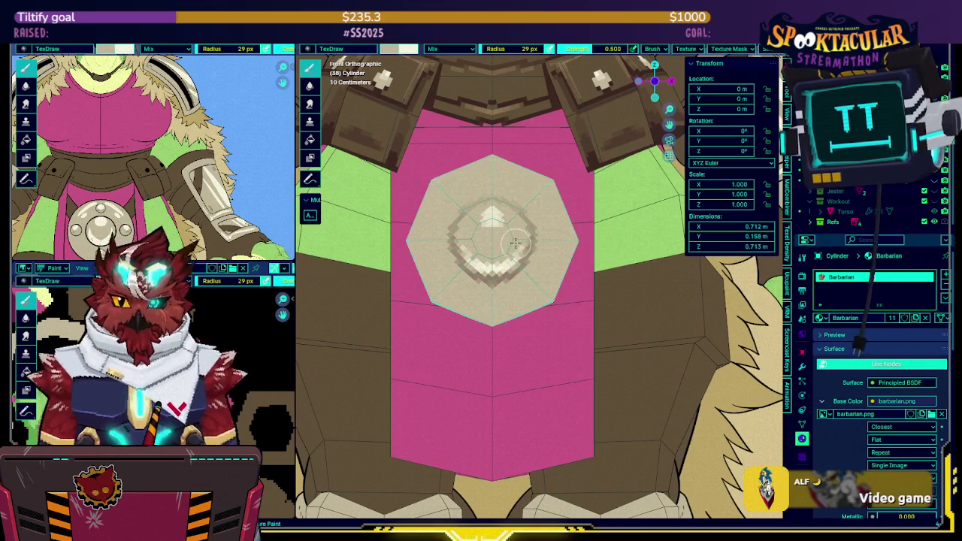
key(shift+alt+z)
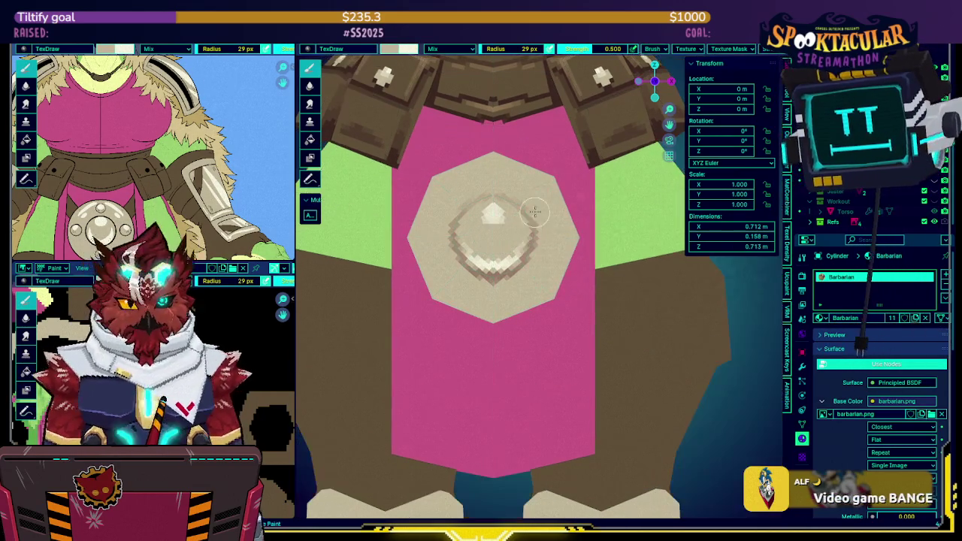
key(ctrl+s)
scroll(288, 368, up, 3)
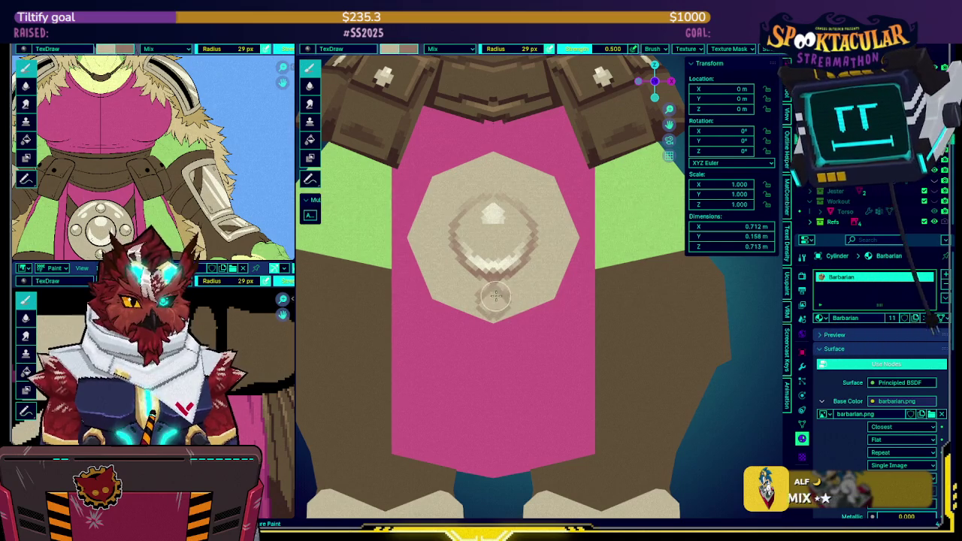
Paint dark mirrored dabs beside the pendant and lighter diamond outlines over them.
key(x)
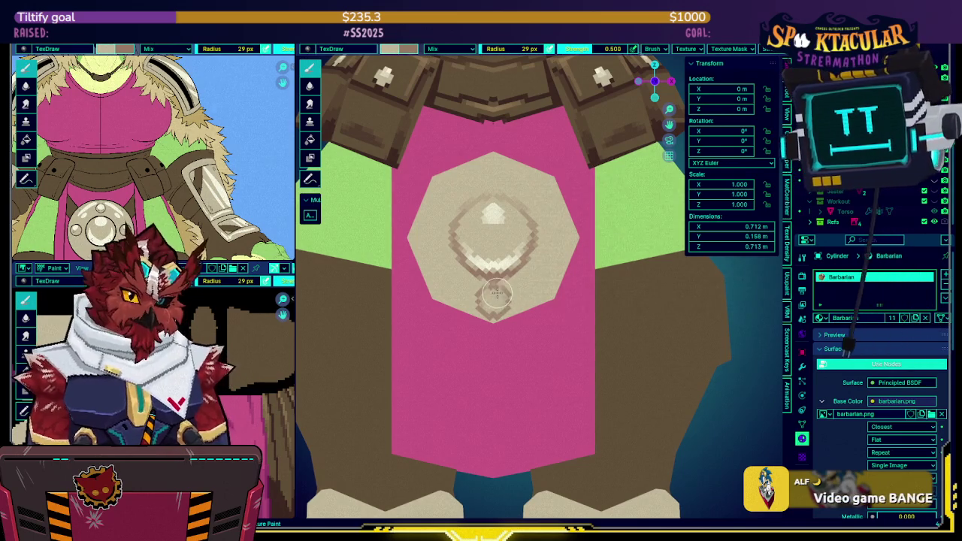
key(x)
click(427, 233)
click(432, 233)
click(426, 236)
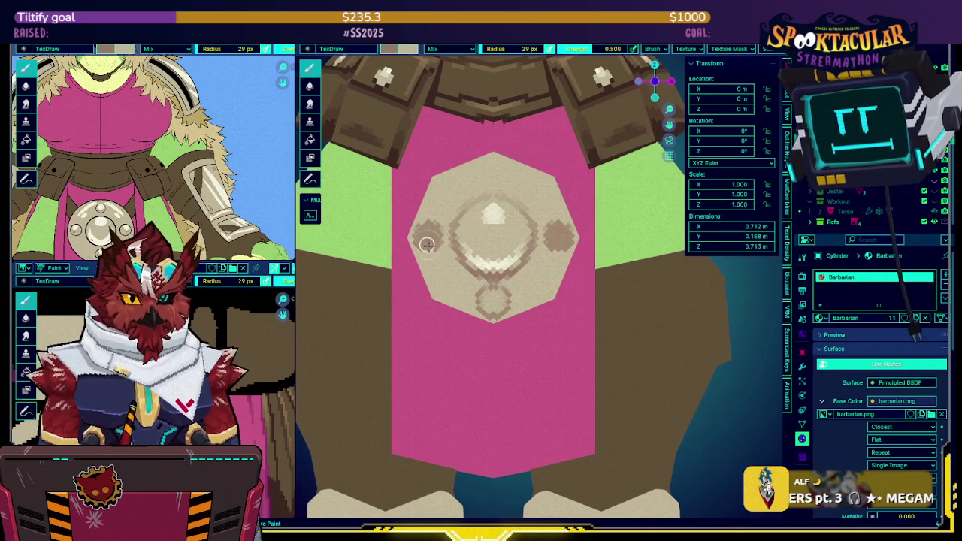
click(431, 235)
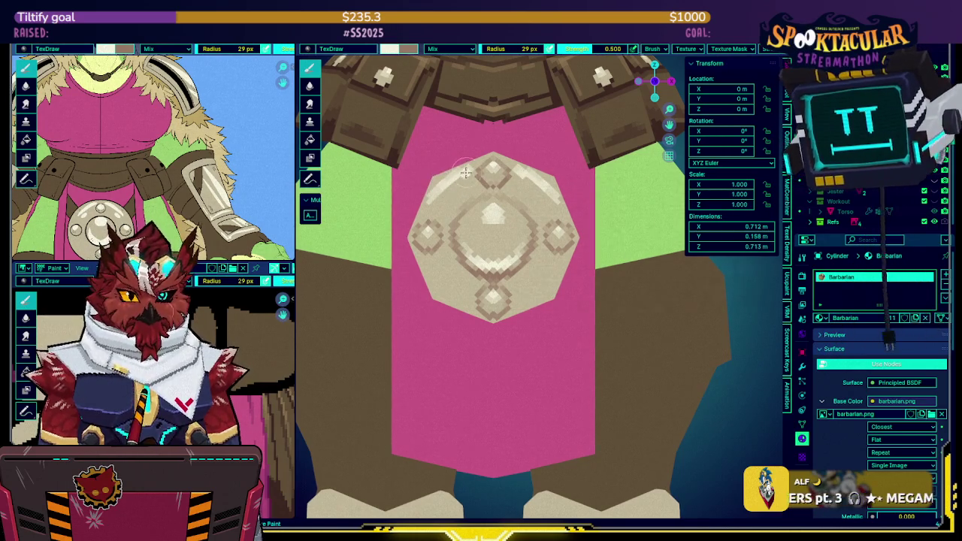
mouse_move(466, 172)
middle_down()
mouse_move(512, 233)
mouse_move(534, 211)
middle_up()
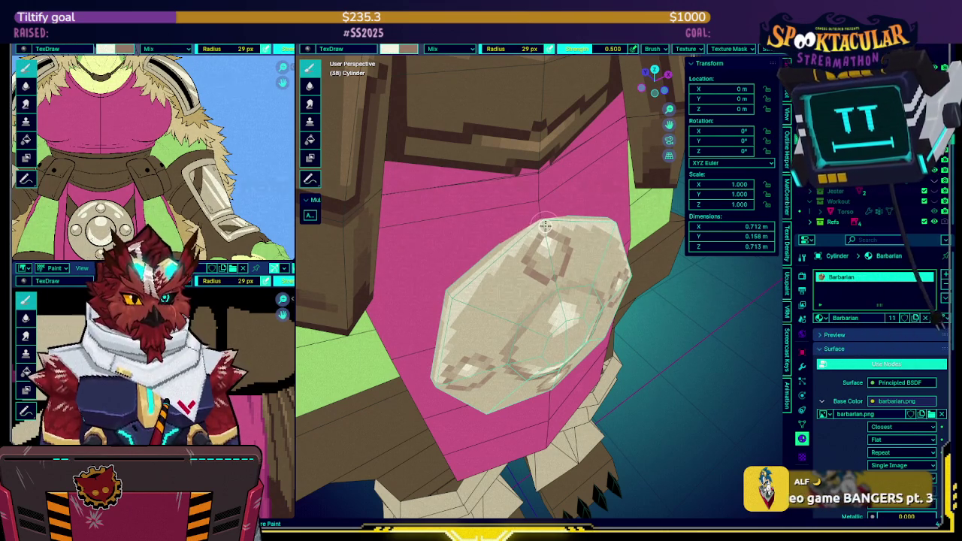
Isolate the medallion in Local View and orbit to check its painted edges.
middle_drag(545, 225, 544, 284)
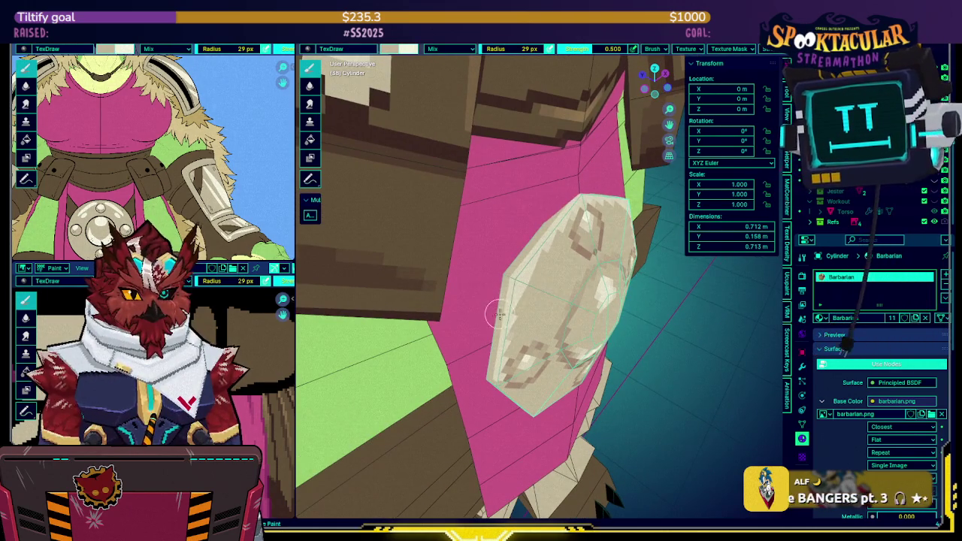
middle_drag(497, 314, 510, 266)
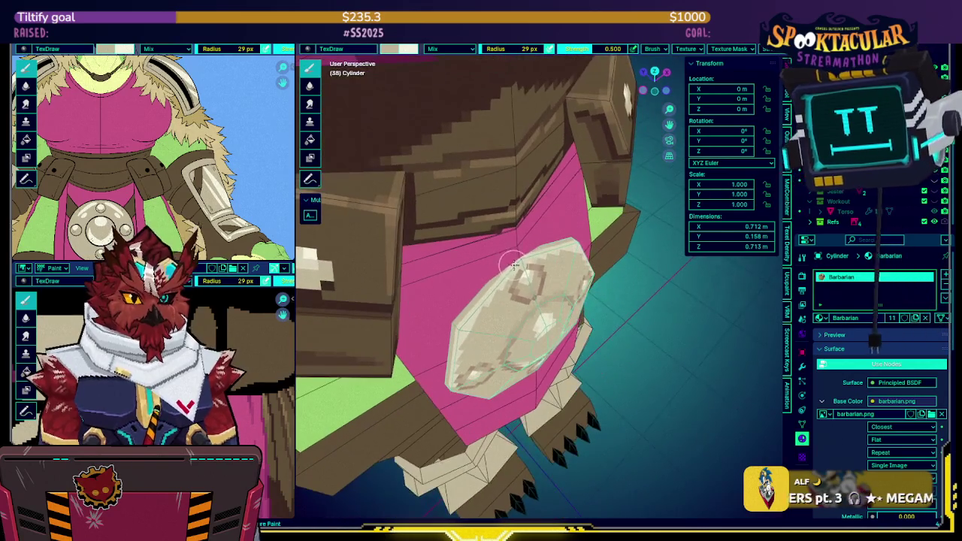
key(KP_Divide)
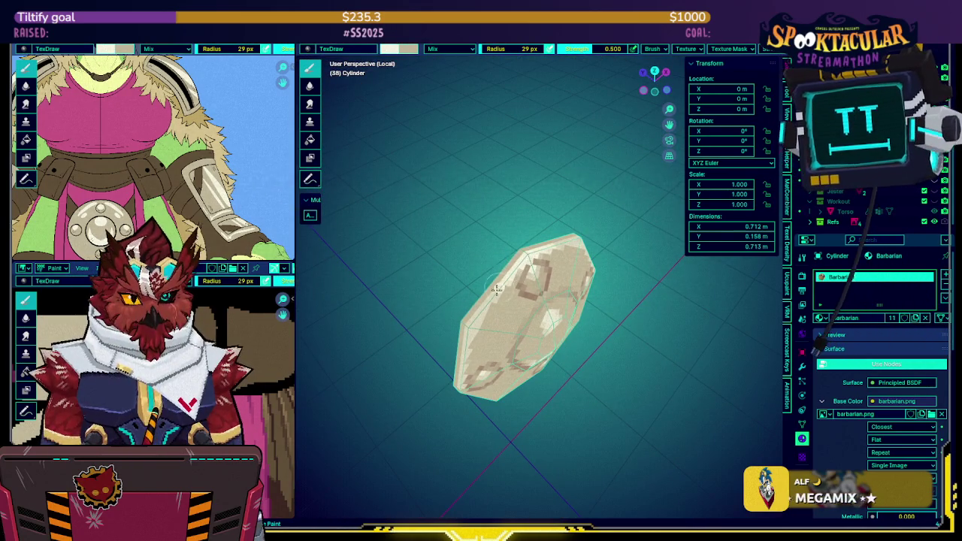
middle_drag(492, 291, 480, 309)
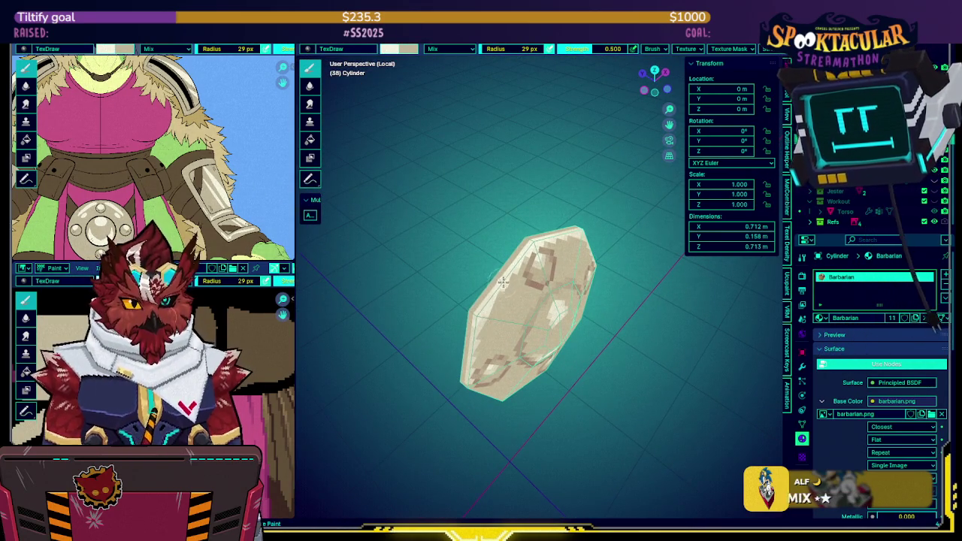
middle_drag(526, 244, 497, 207)
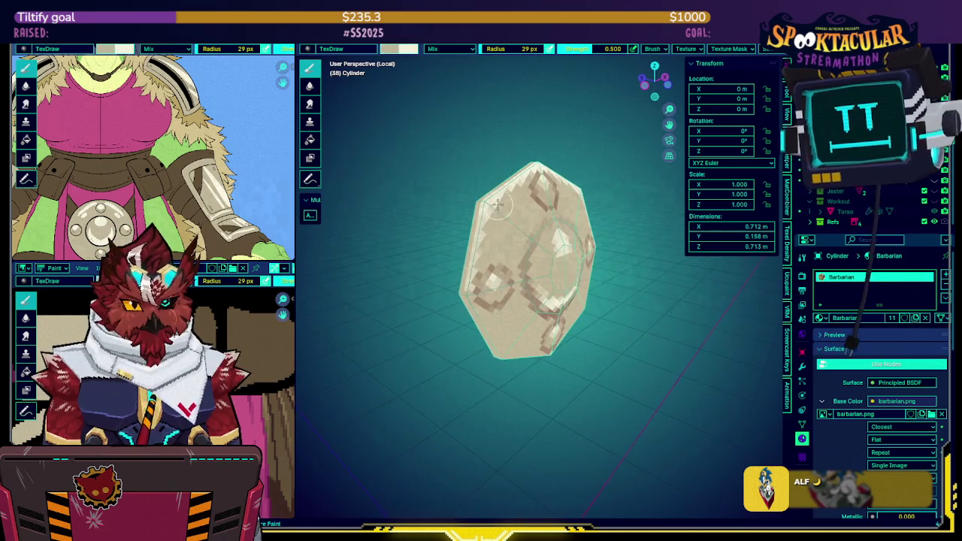
mouse_move(498, 206)
middle_down()
mouse_move(536, 235)
mouse_move(501, 197)
mouse_move(514, 246)
middle_up()
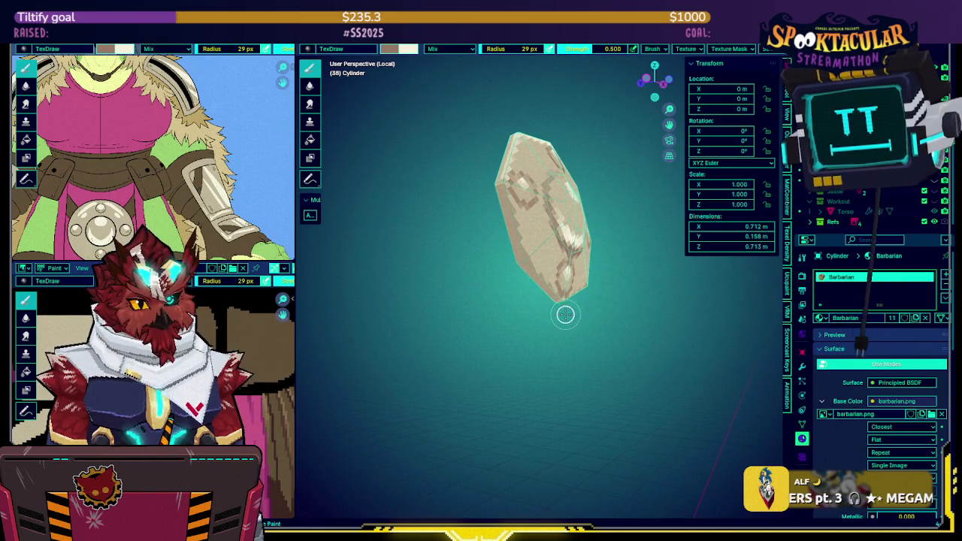
mouse_move(557, 314)
middle_down()
mouse_move(475, 262)
mouse_move(515, 290)
mouse_move(478, 272)
mouse_move(533, 293)
mouse_move(511, 242)
middle_up()
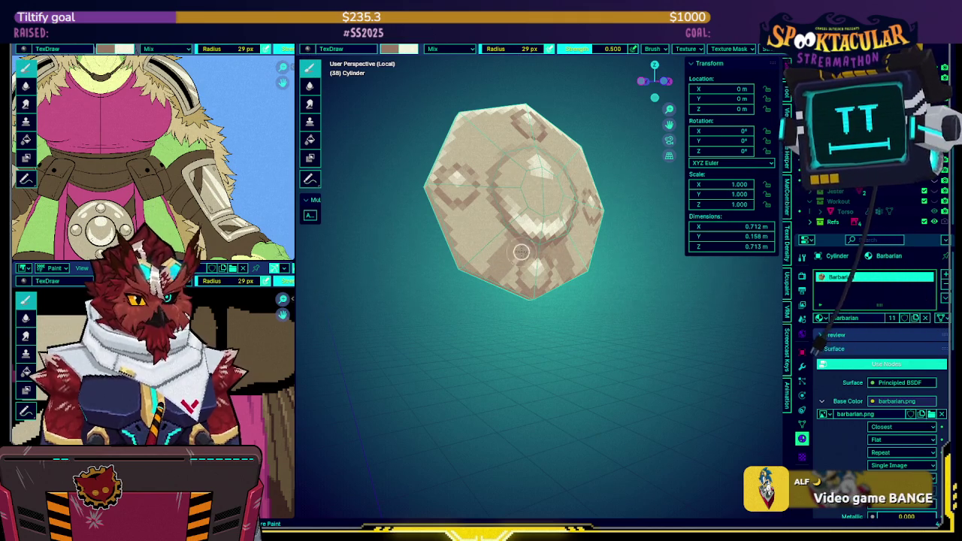
Swap the paint colours, inspect the medallion again, and return to the full barbarian.
mouse_move(511, 248)
middle_down()
mouse_move(465, 225)
mouse_move(466, 167)
middle_up()
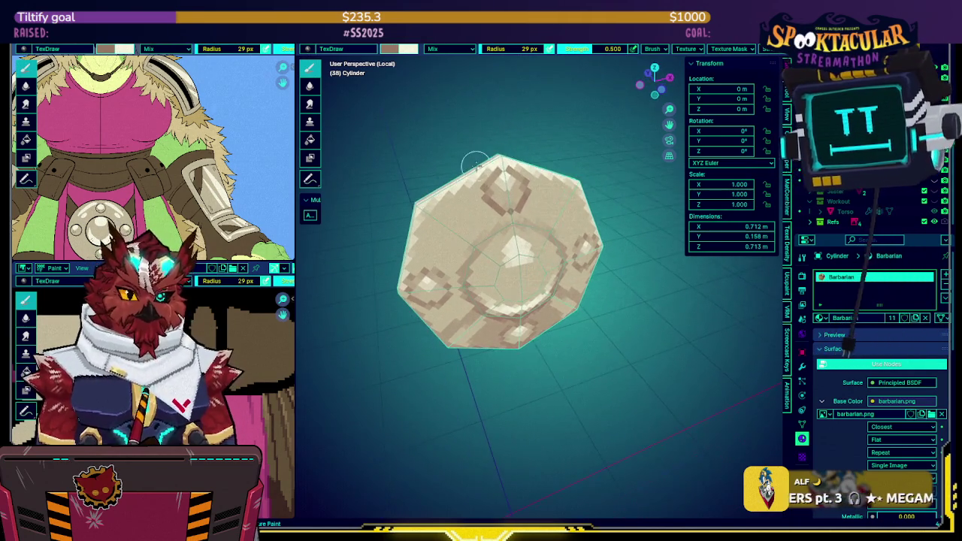
key(x)
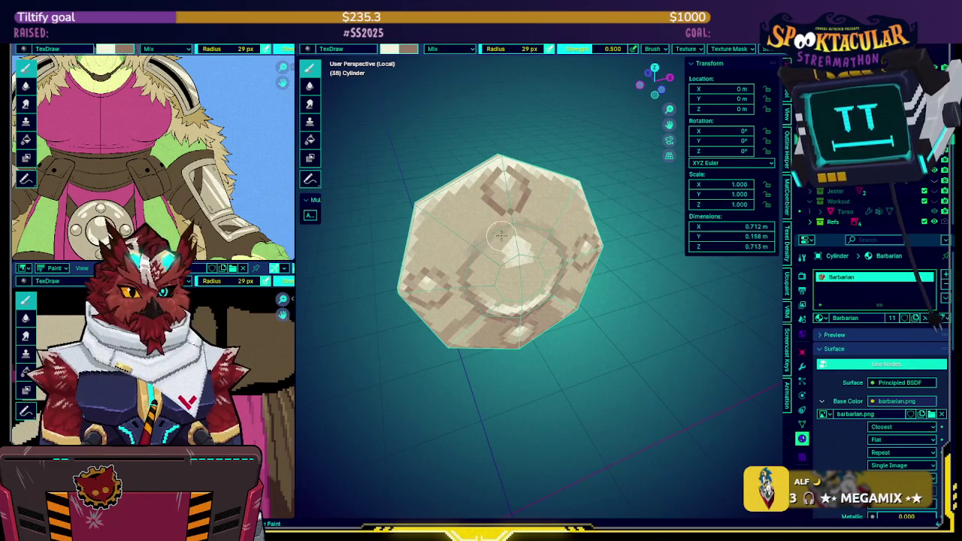
middle_drag(502, 237, 489, 238)
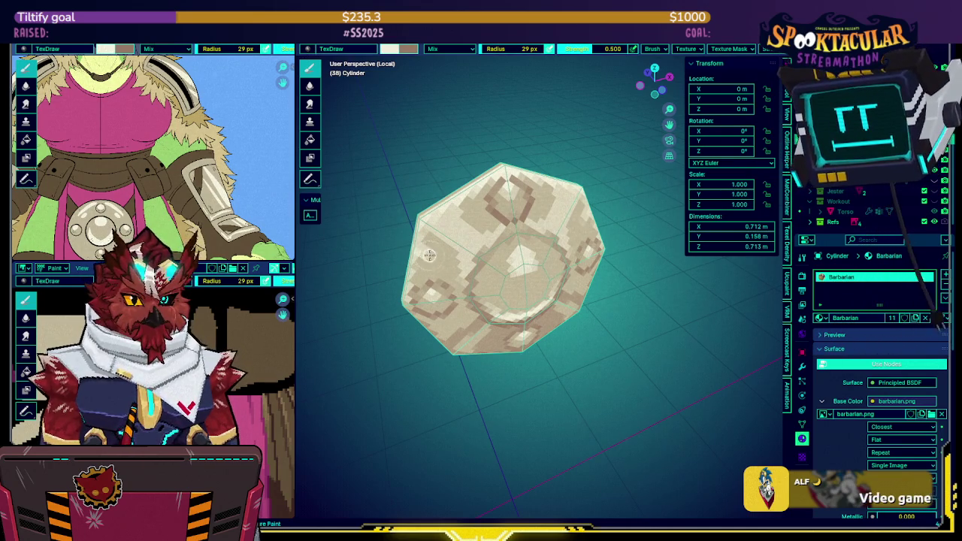
middle_drag(460, 287, 505, 192)
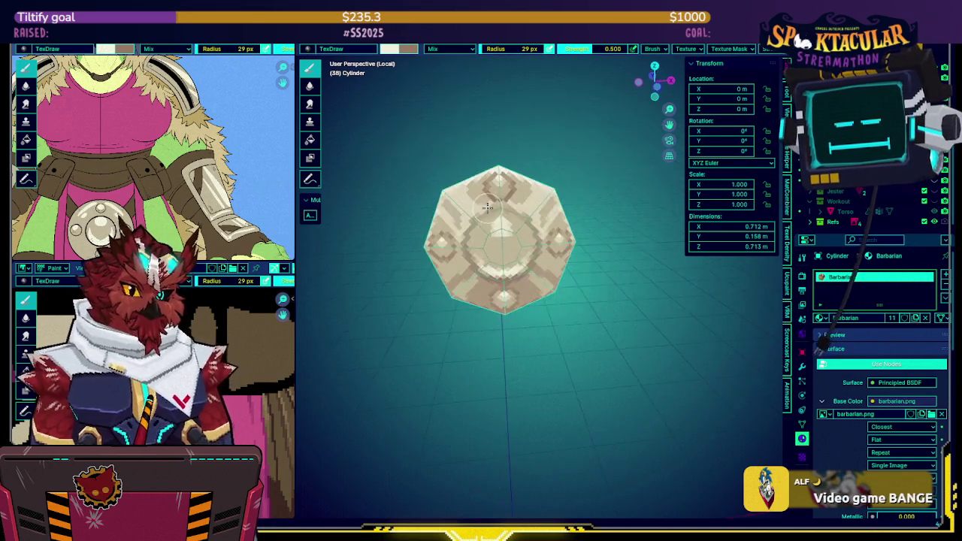
key(KP_Divide)
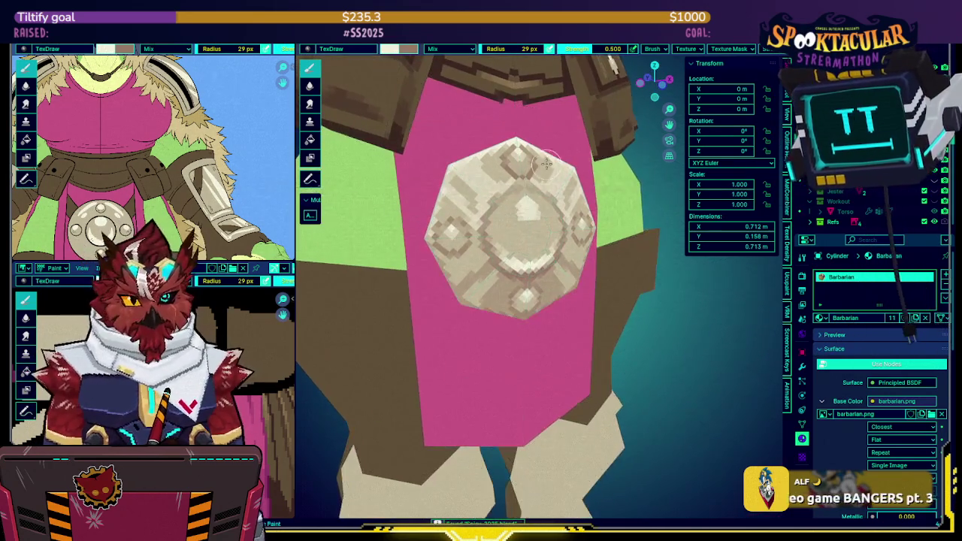
Lower brush strength to 0.297, swap the paint colours, and turn the model toward the belt.
scroll(530, 206, down, 2)
scroll(533, 209, up, 2)
scroll(534, 209, up, 2)
scroll(511, 199, up, 2)
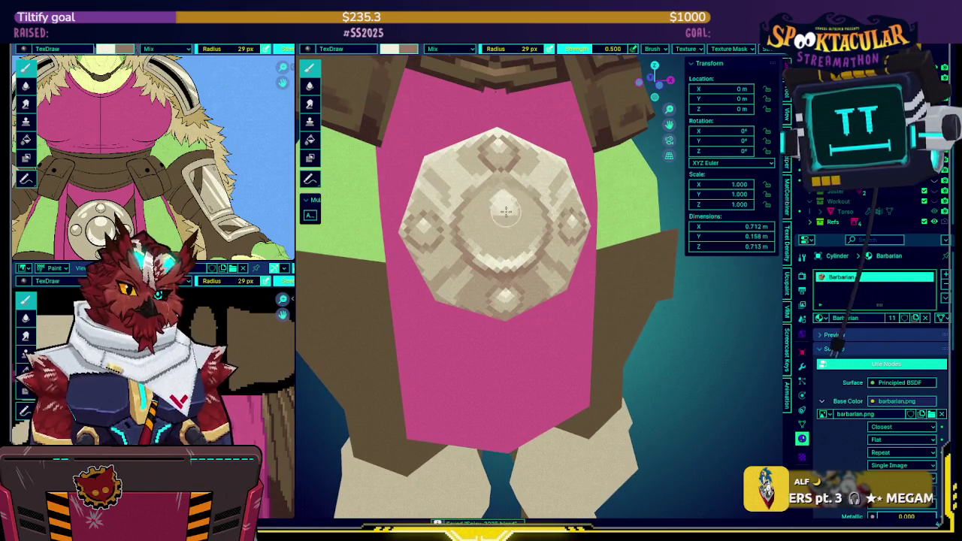
drag(569, 53, 541, 53)
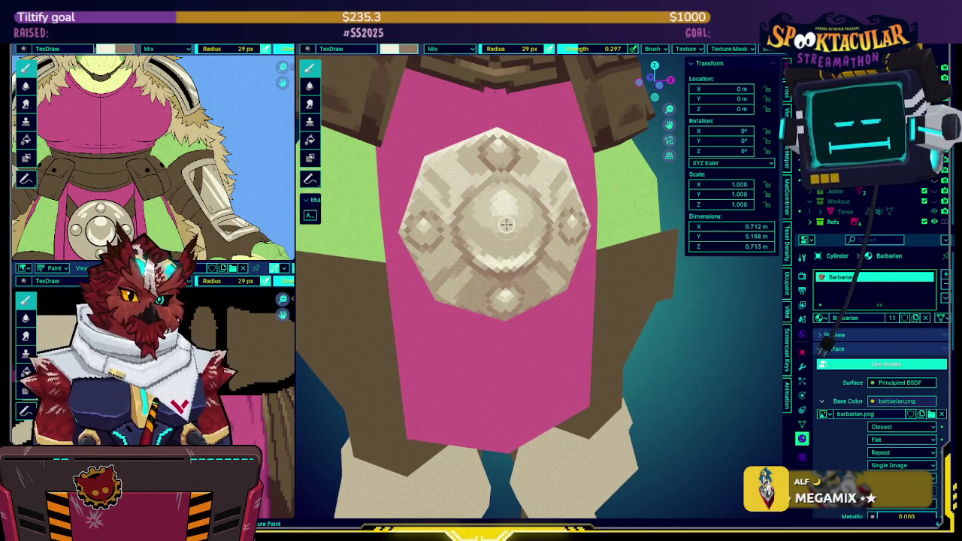
middle_drag(505, 224, 501, 251)
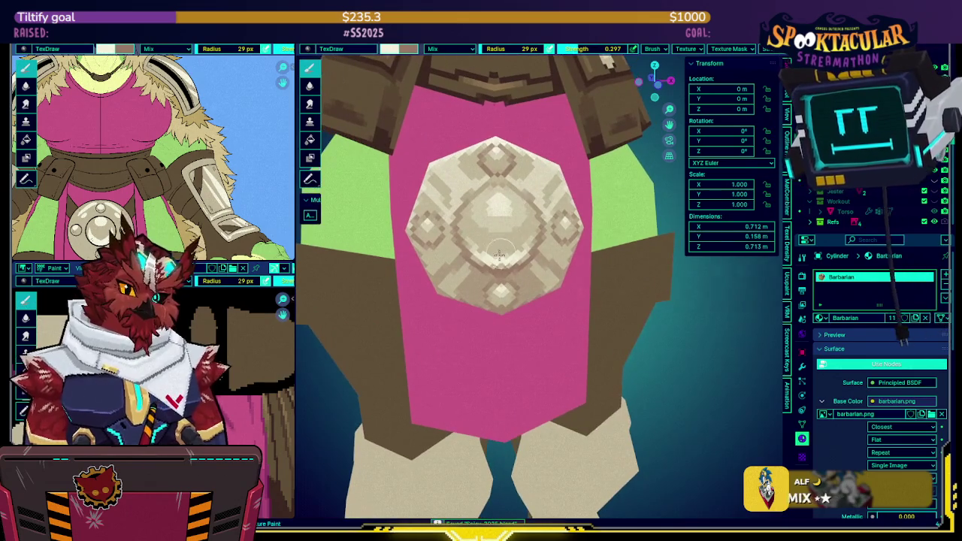
key(x)
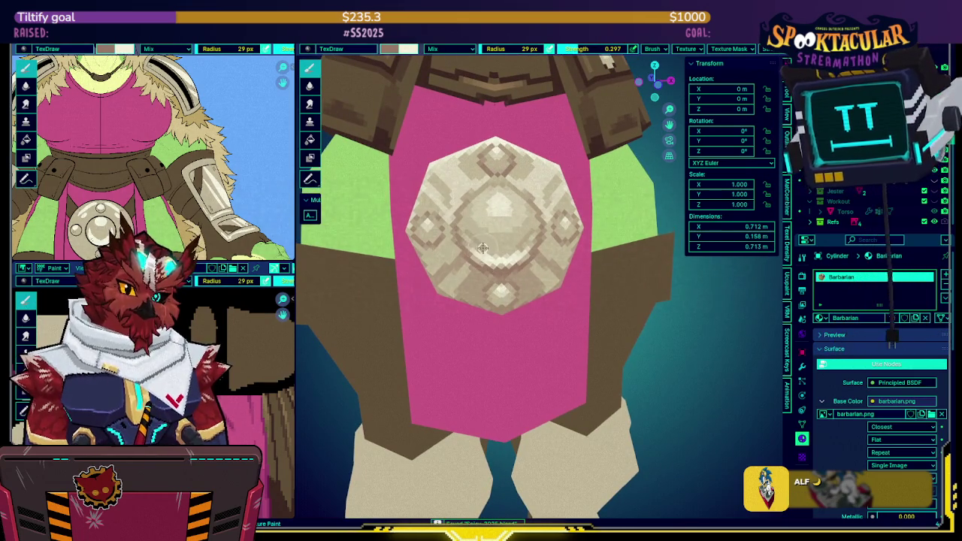
middle_drag(535, 218, 562, 189)
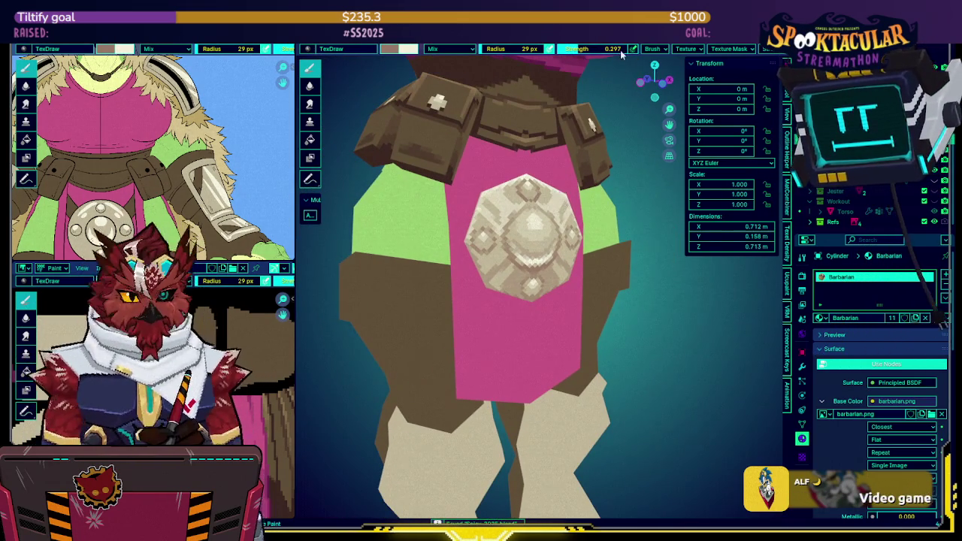
mouse_move(562, 189)
middle_down()
mouse_move(569, 160)
mouse_move(572, 180)
mouse_move(524, 201)
mouse_move(465, 200)
mouse_move(570, 197)
mouse_move(524, 78)
mouse_move(586, 82)
mouse_move(470, 193)
middle_up()
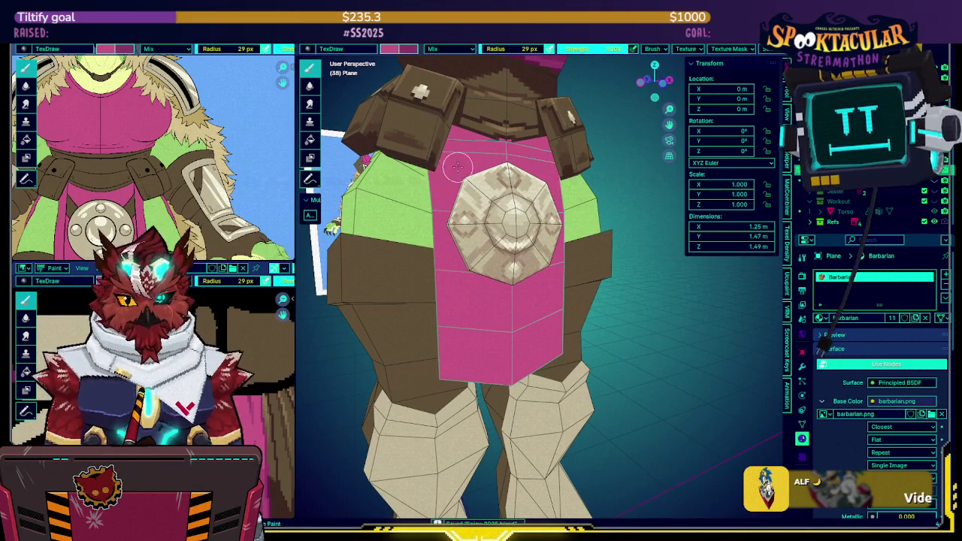
Snap to Front Orthographic view and pan the reference view down to the belt.
key(KP_1)
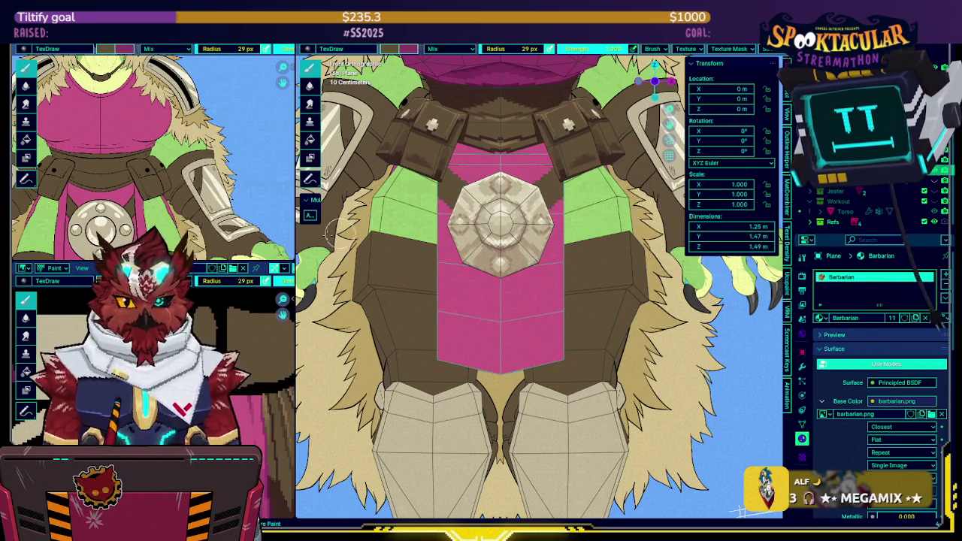
shift+middle_drag(192, 194, 215, 126)
scroll(215, 126, down, 2)
scroll(192, 208, down, 3)
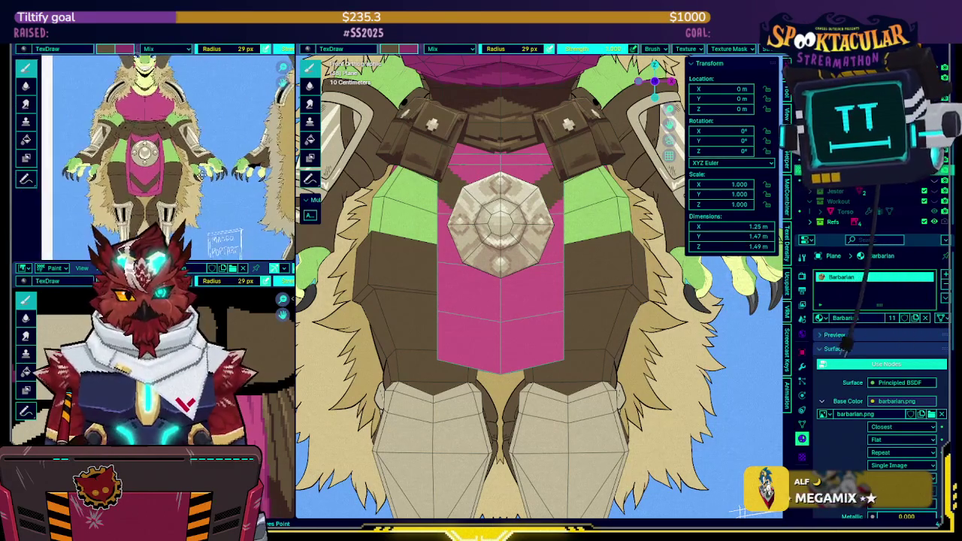
Zoom out to frame the full reference sheet and hide the Refs collection.
middle_drag(201, 171, 226, 143)
scroll(247, 121, up, 3)
scroll(247, 121, up, 3)
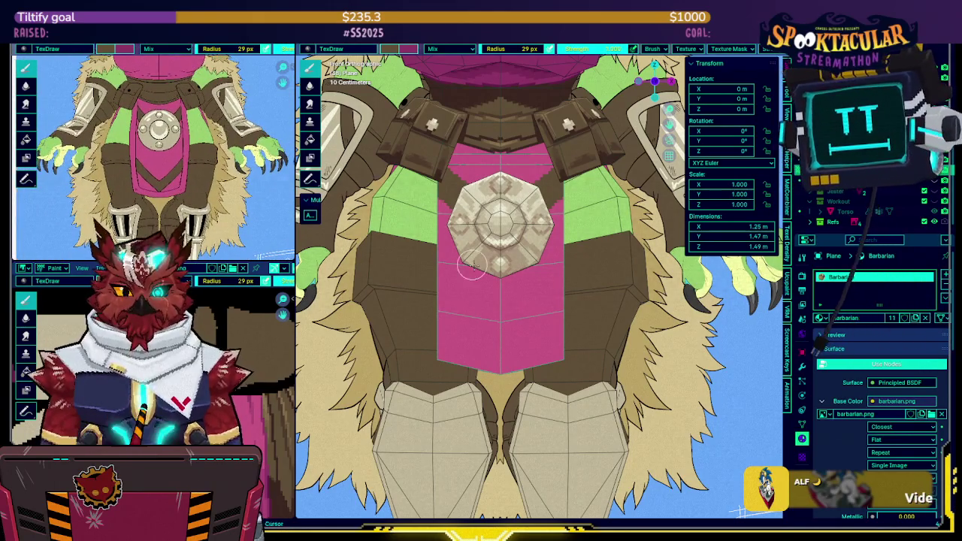
scroll(458, 257, down, 2)
scroll(513, 235, down, 2)
scroll(514, 236, down, 1)
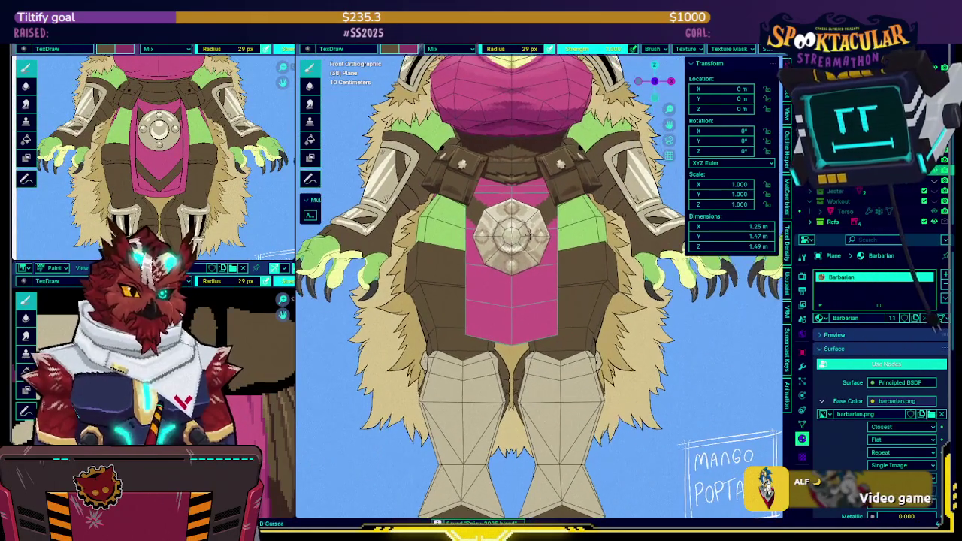
click(924, 222)
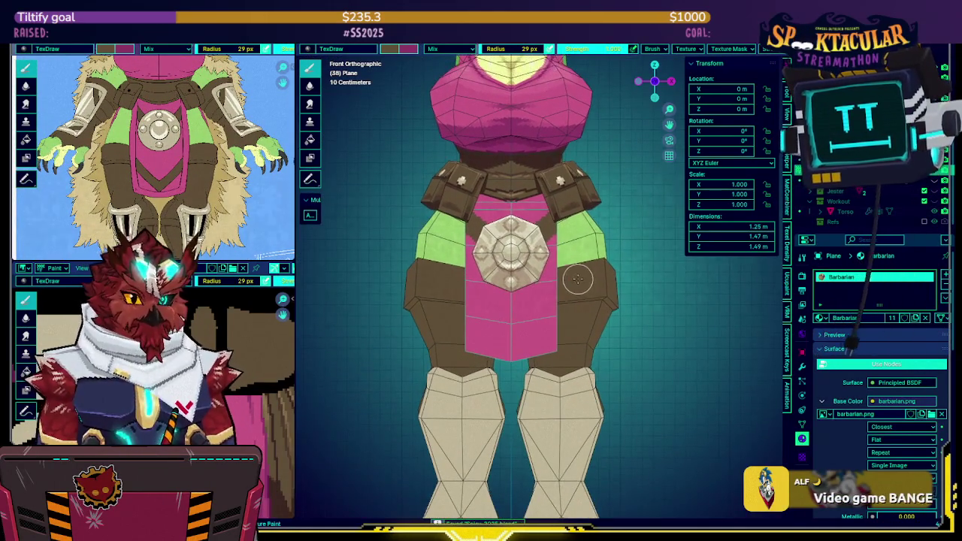
Zoom in on the belt, swap pink in as the main colour, and edit brush strength.
scroll(579, 279, up, 1)
scroll(580, 271, up, 1)
scroll(584, 251, up, 1)
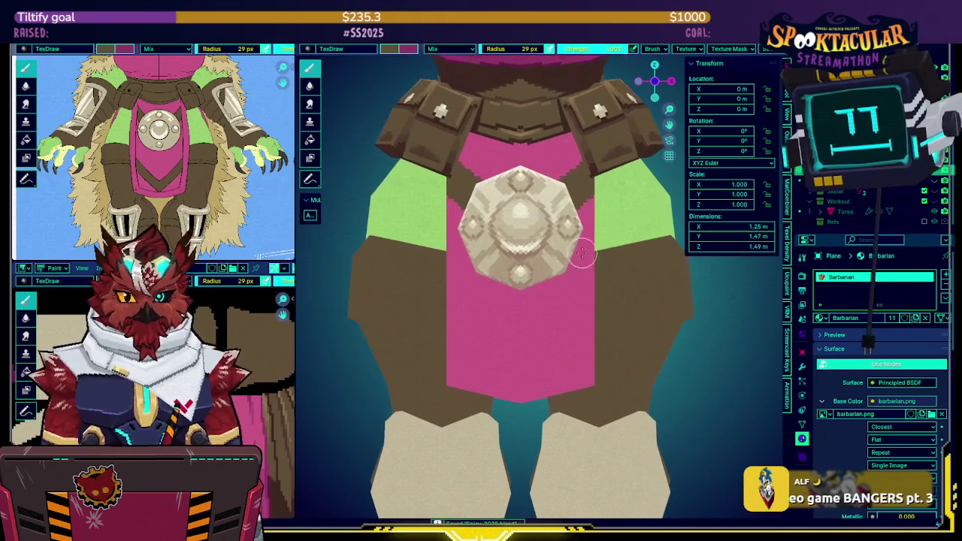
key(x)
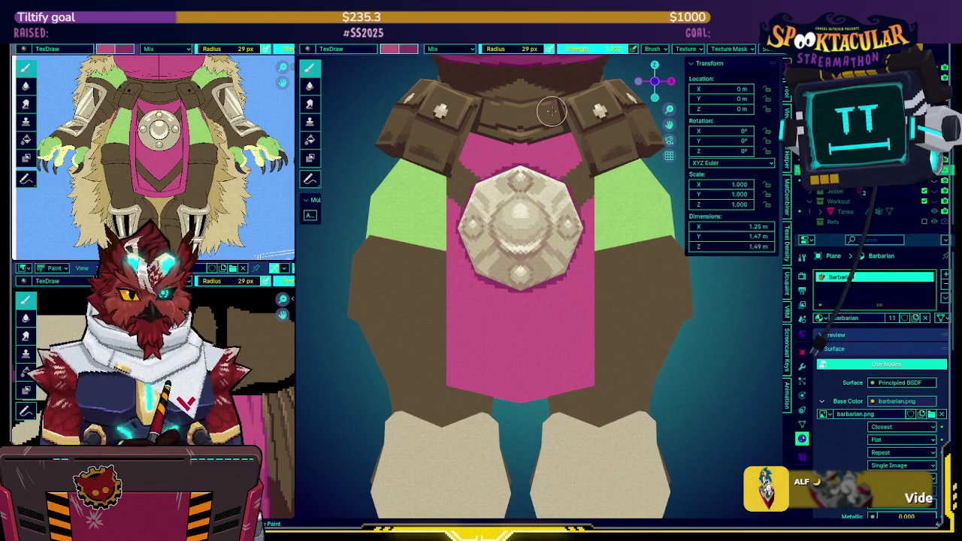
click(590, 49)
Set brush strength to 0.5 and reframe the view around the belt and shield.
text(0.5)
key(Return)
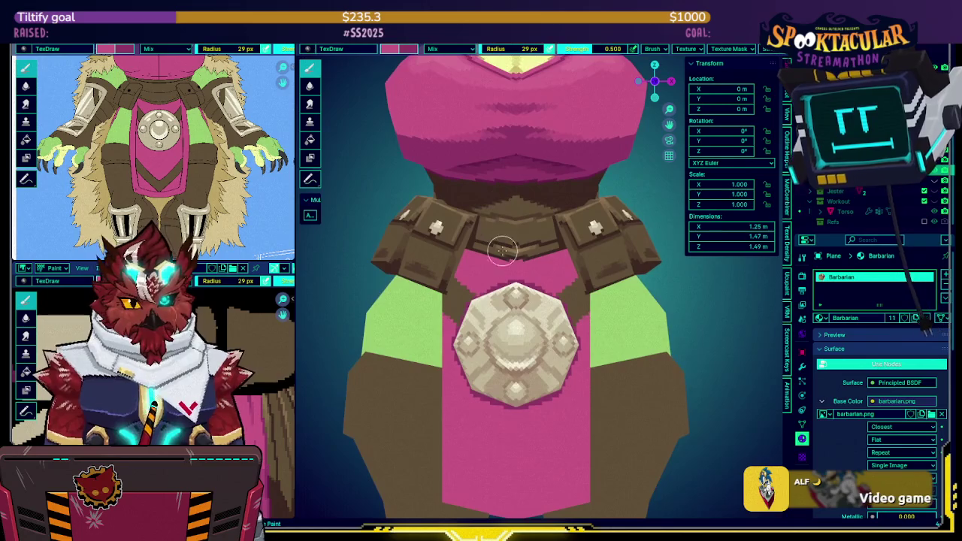
middle_drag(519, 225, 499, 215)
scroll(499, 216, up, 1)
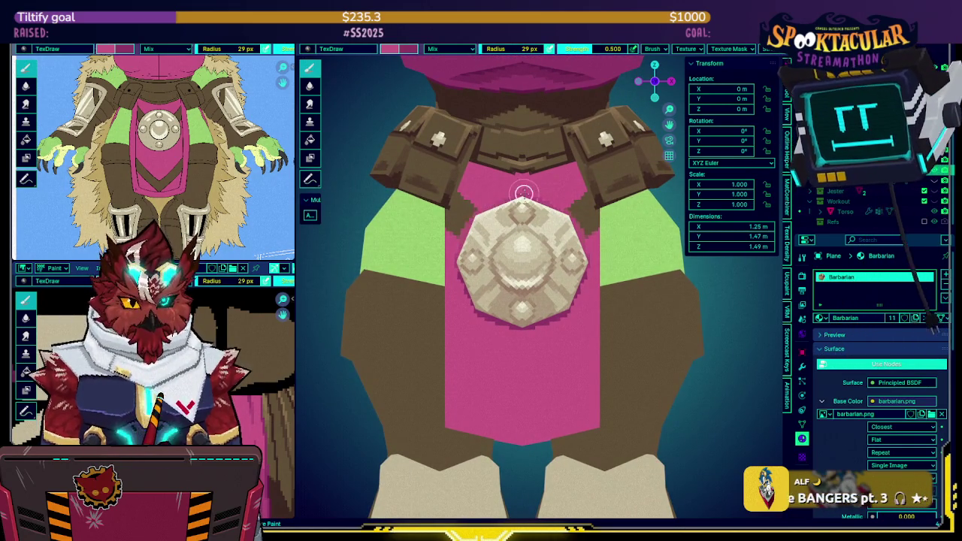
shift+middle_drag(516, 182, 517, 155)
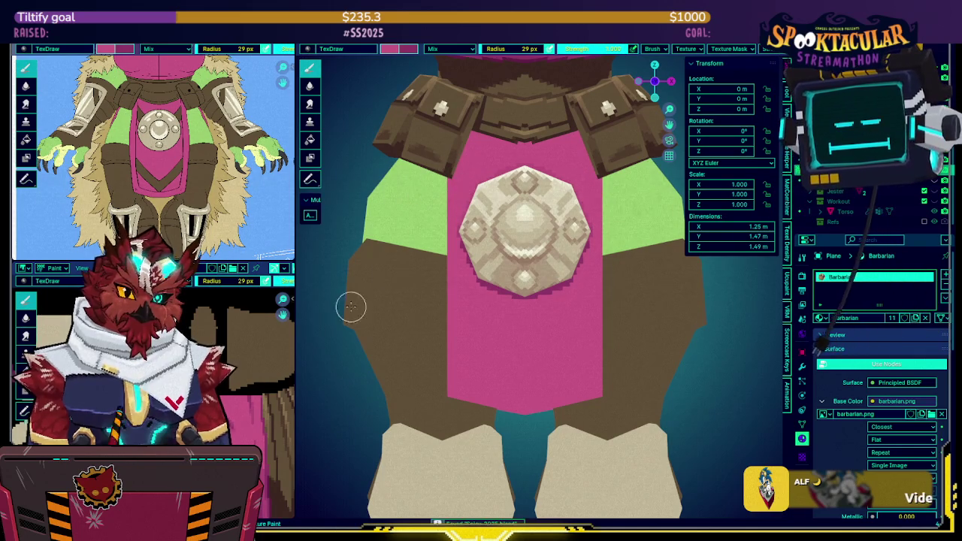
Save the barbarian.png texture and orbit to frame the belt and cloth.
key(alt+s)
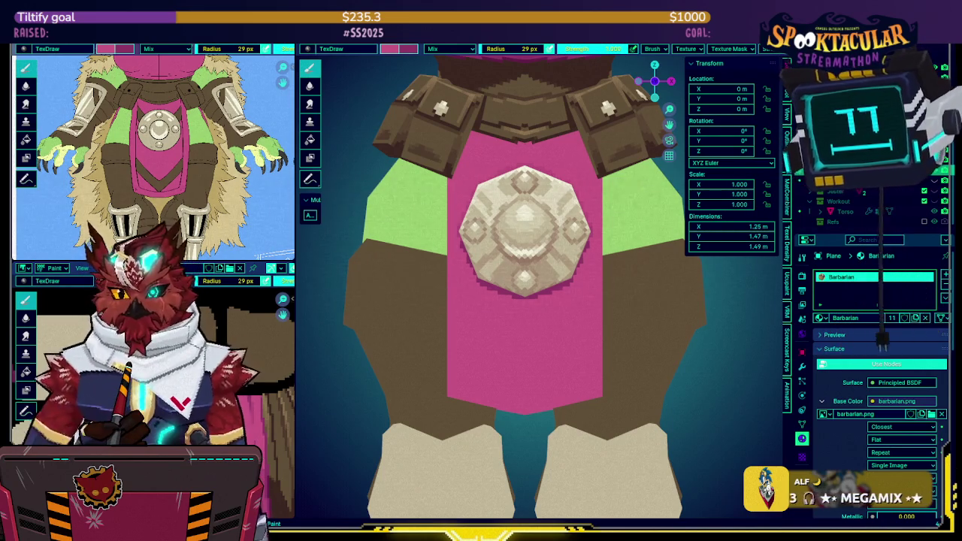
mouse_move(528, 318)
middle_down()
mouse_move(632, 311)
mouse_move(440, 193)
middle_up()
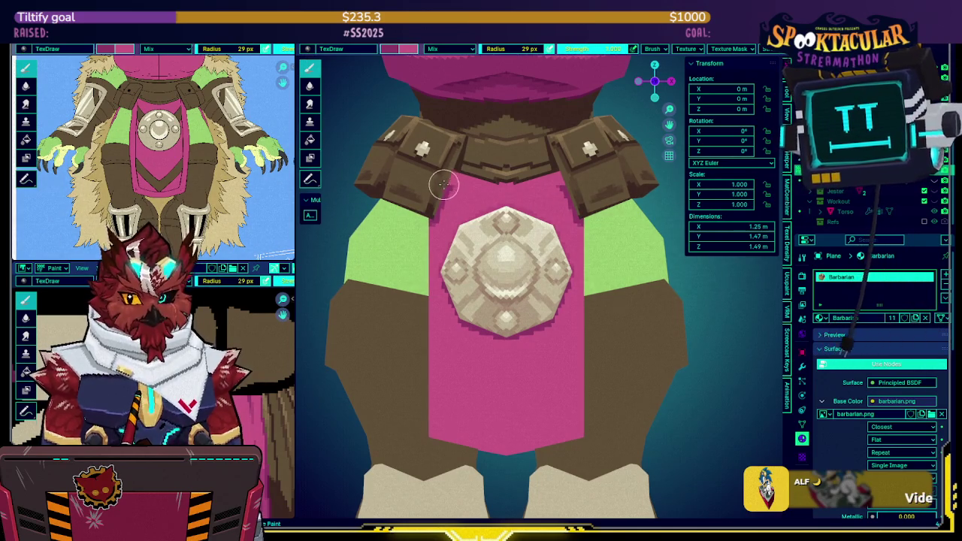
middle_drag(455, 166, 610, 57)
click(610, 54)
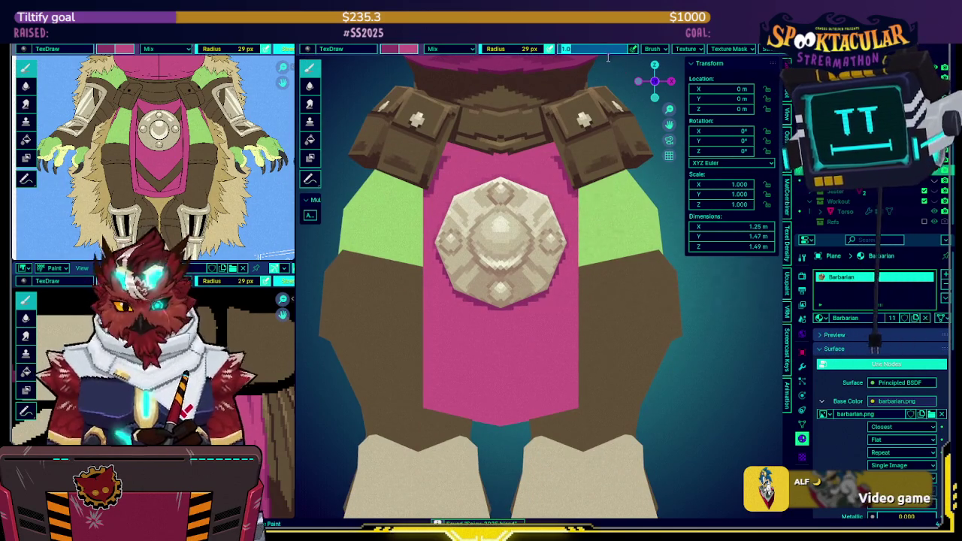
Set brush strength to 0.5, adjust the cape view, and save the blend file.
text(.5)
key(Return)
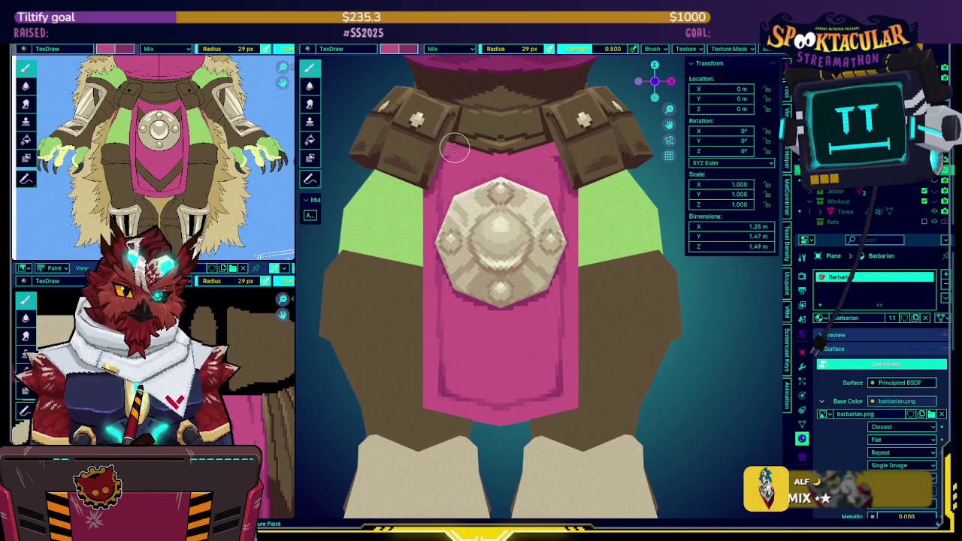
middle_drag(476, 250, 470, 232)
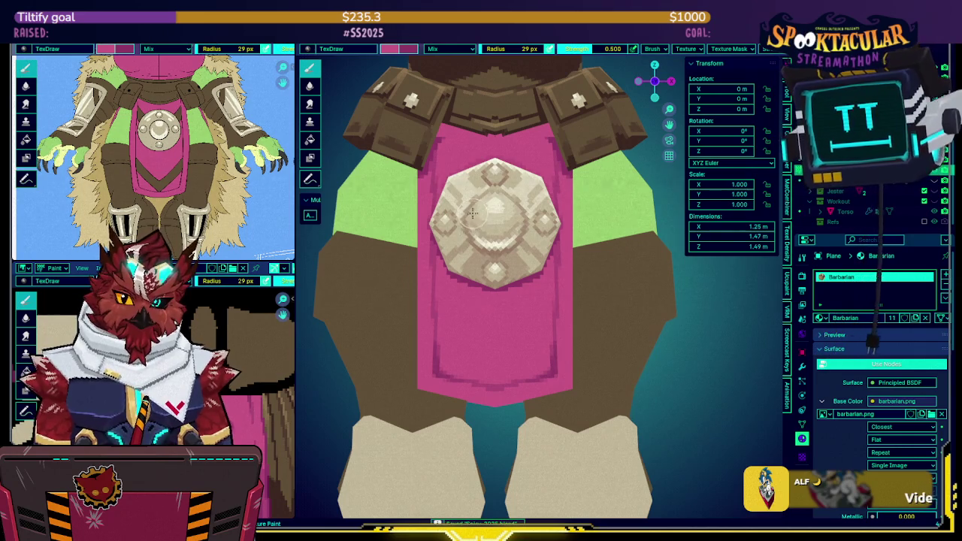
middle_drag(470, 218, 472, 209)
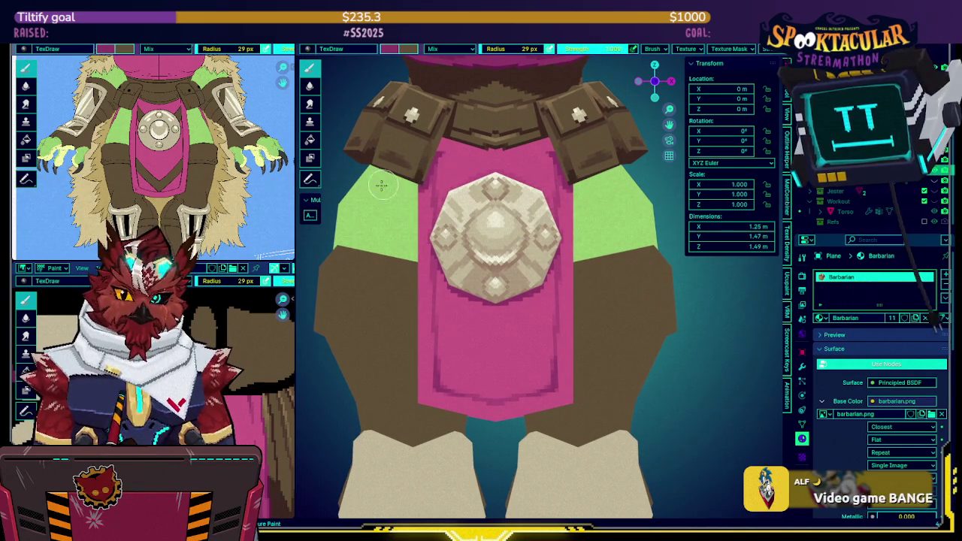
middle_drag(256, 353, 218, 330)
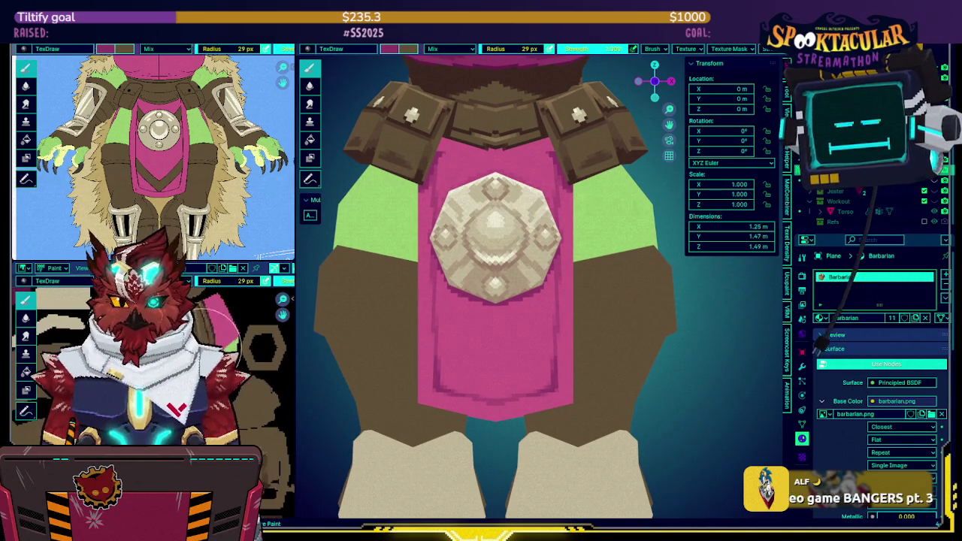
scroll(441, 204, up, 3)
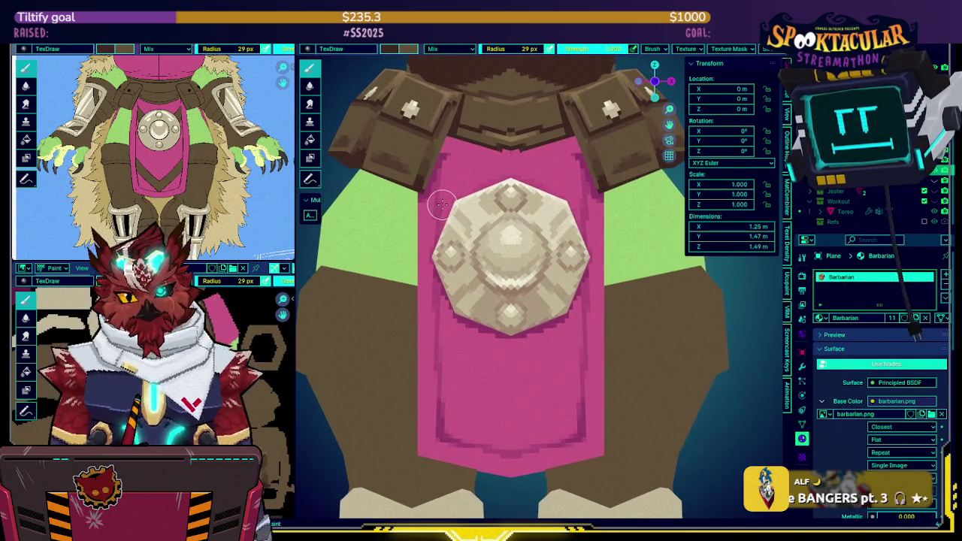
key(ctrl+s)
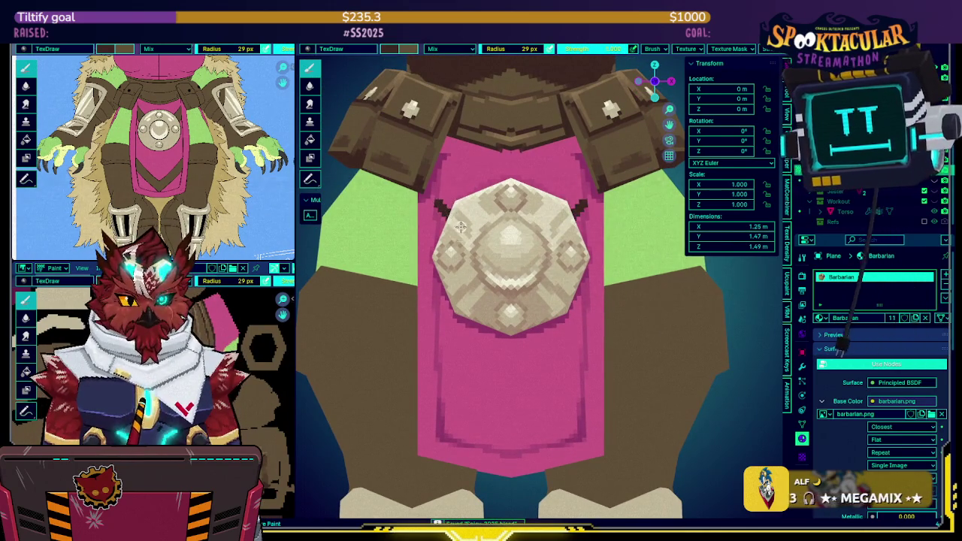
Darken the cape's edges symmetrically and paint dark brown between its horns in Local View.
mouse_move(438, 199)
mouse_down()
mouse_move(443, 168)
mouse_move(487, 193)
mouse_up()
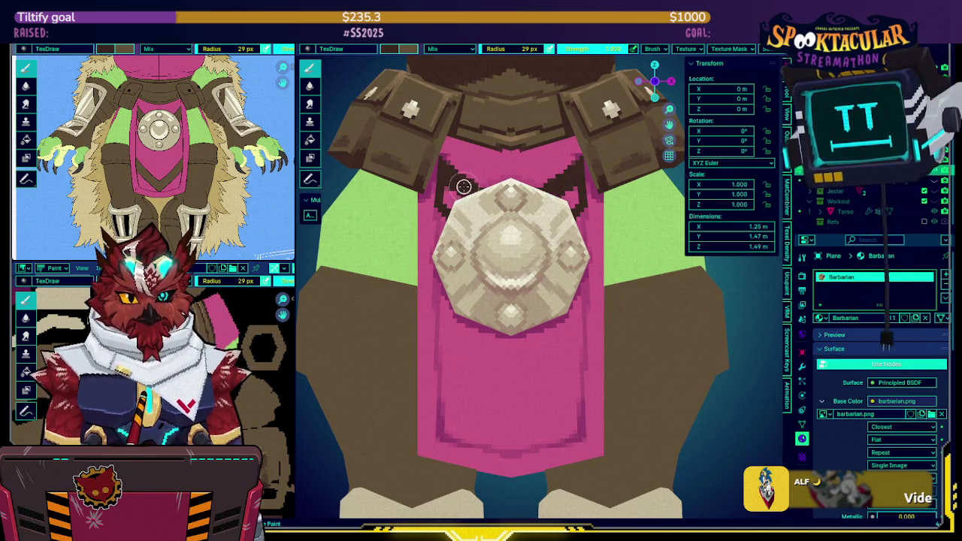
key(slash)
key(slash)
key(slash)
mouse_move(463, 215)
mouse_down()
mouse_move(451, 183)
mouse_move(498, 215)
mouse_move(474, 221)
mouse_move(476, 230)
mouse_move(510, 234)
mouse_move(469, 259)
mouse_up()
Trim the brown shape's lower-left edge with pink and check it against the full character.
key(x)
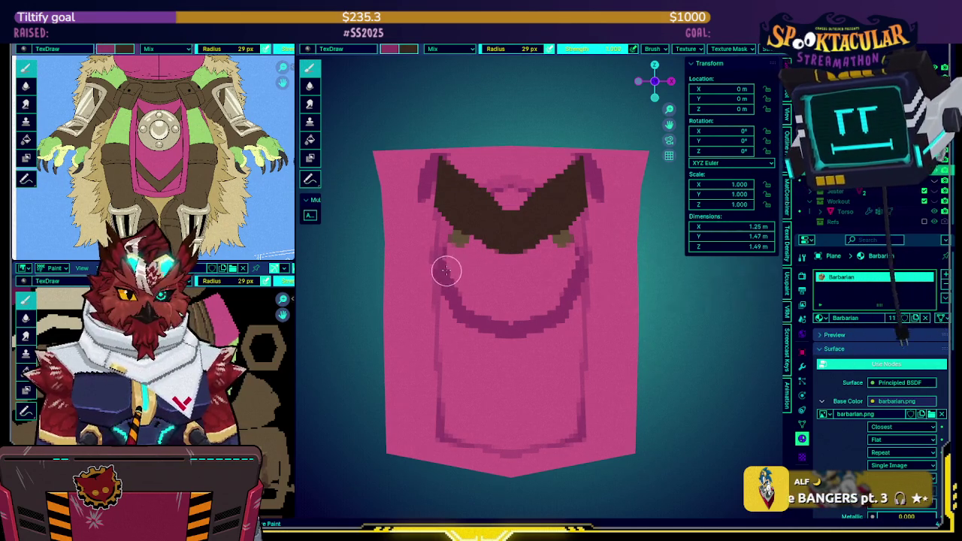
mouse_move(455, 238)
mouse_down()
mouse_move(513, 266)
mouse_move(457, 270)
mouse_move(500, 316)
mouse_move(470, 266)
mouse_move(495, 281)
mouse_move(505, 272)
mouse_up()
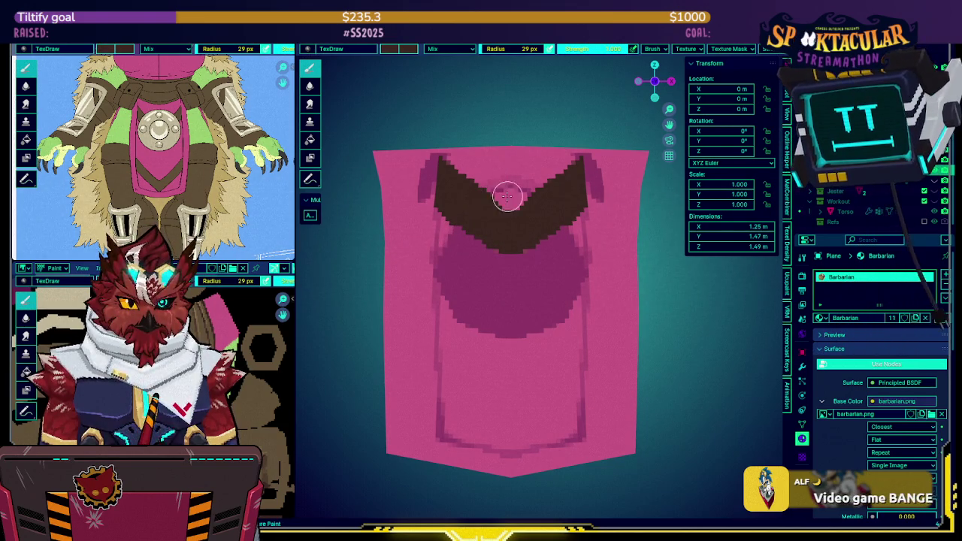
key(alt+h)
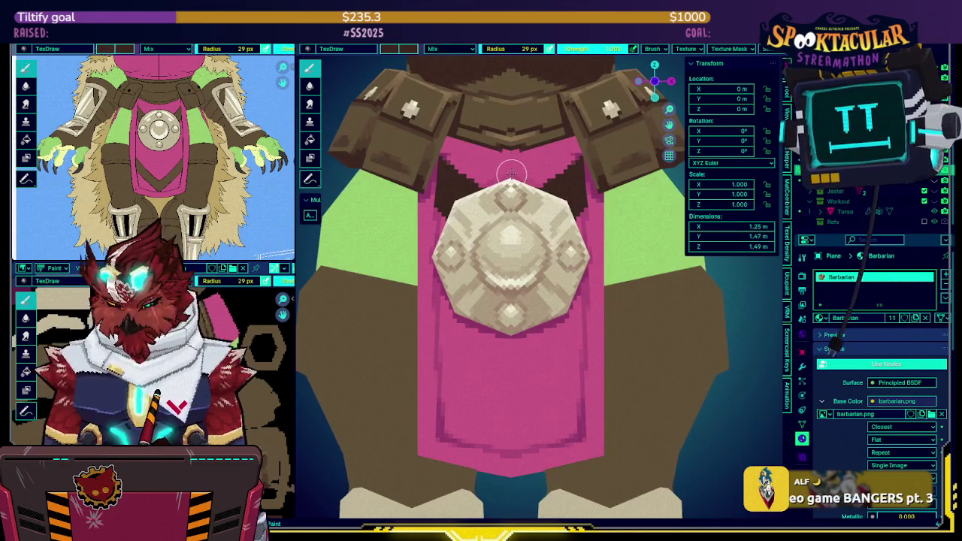
key(shift+h)
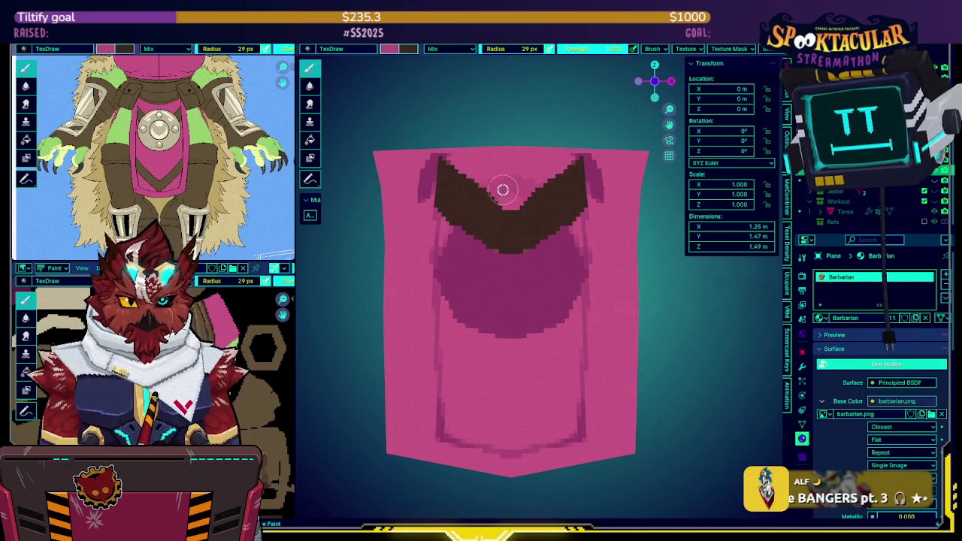
Compare the cape with the full character, including in wireframe, then isolate the cape again.
scroll(512, 185, down, 1)
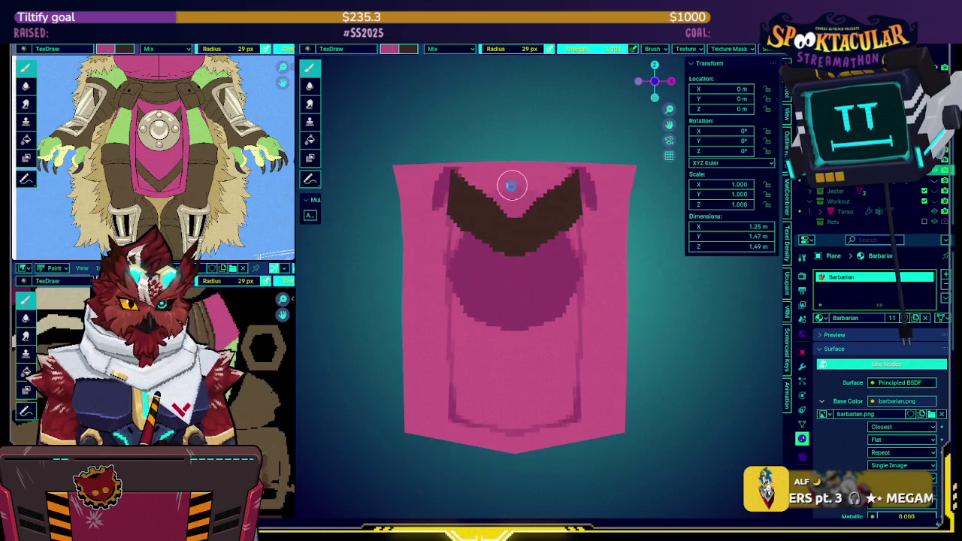
key(alt+h)
key(shift+h)
key(alt+h)
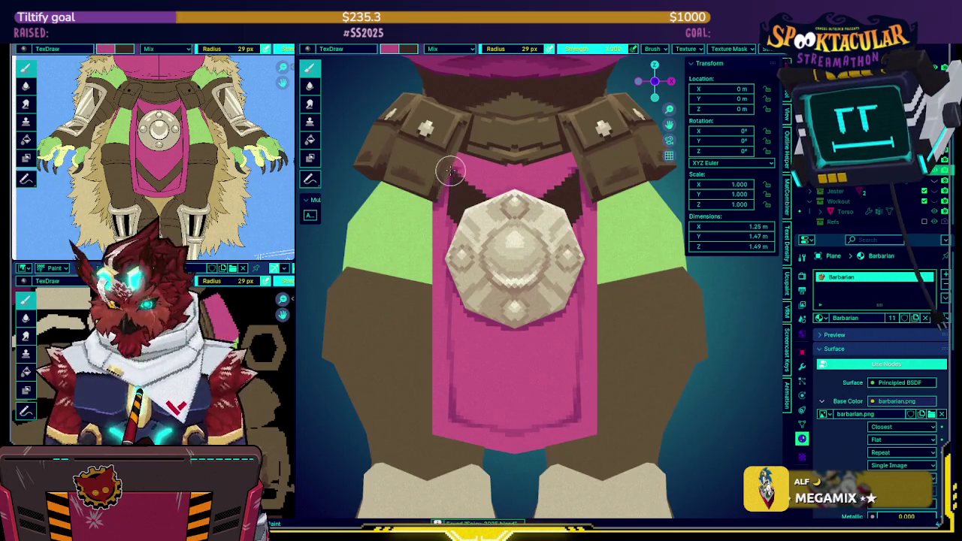
key(shift+h)
key(shift+z)
key(shift+z)
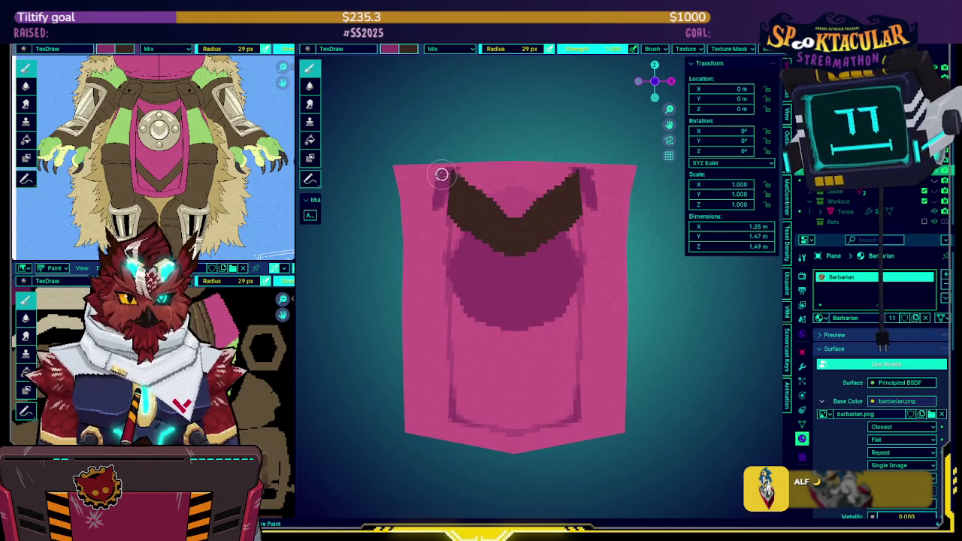
key(alt+h)
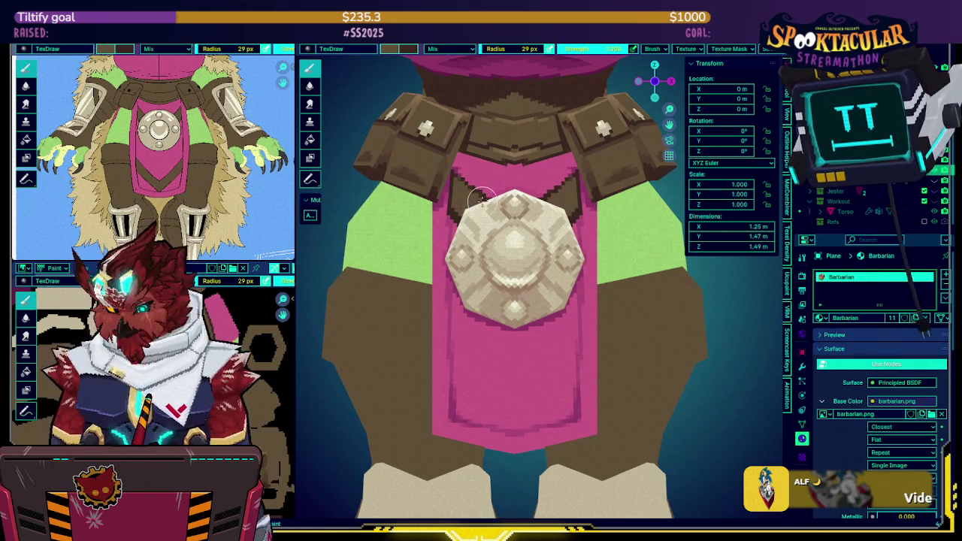
key(KP_Divide)
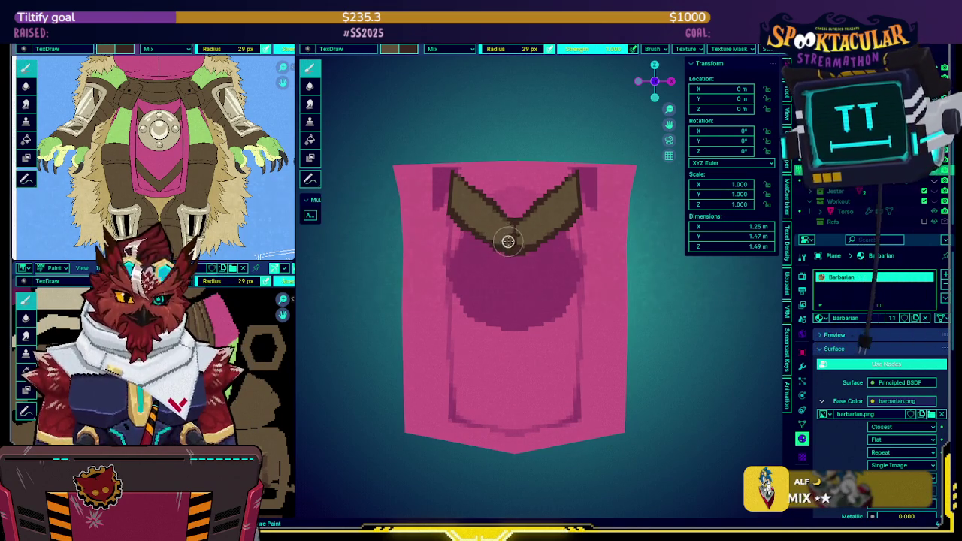
Leave Local View, set brush strength 0.5, and restore the body and armour around the cape.
key(KP_Divide)
key(KP_Divide)
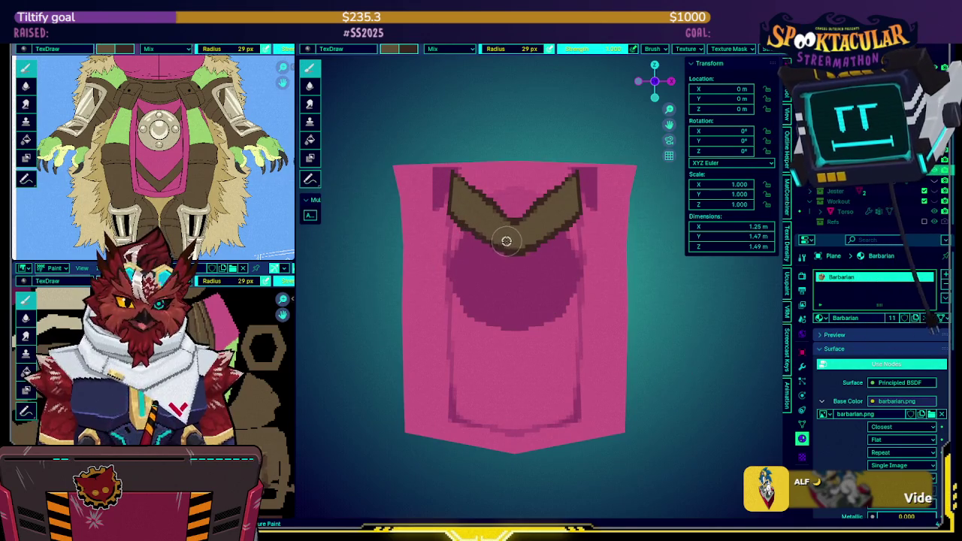
key(KP_Divide)
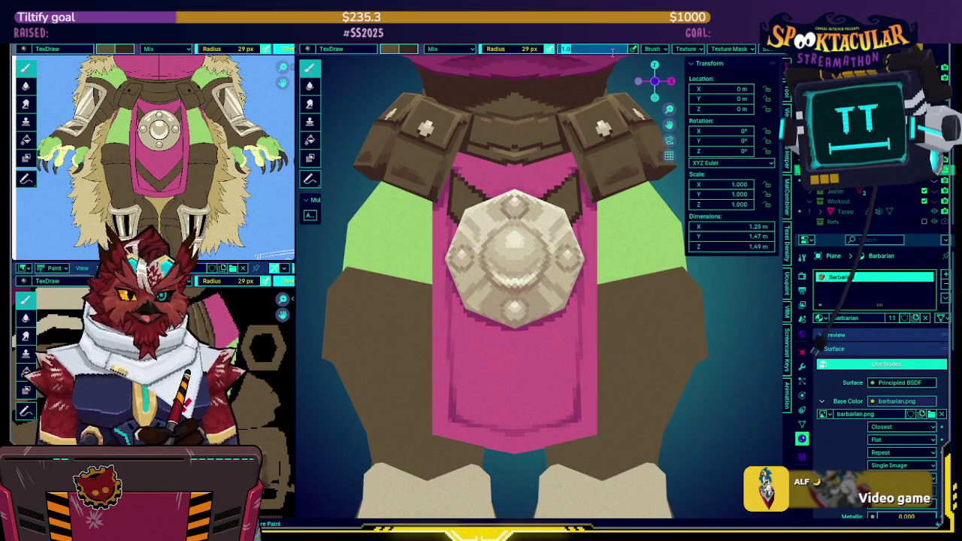
text(0.5)
key(Return)
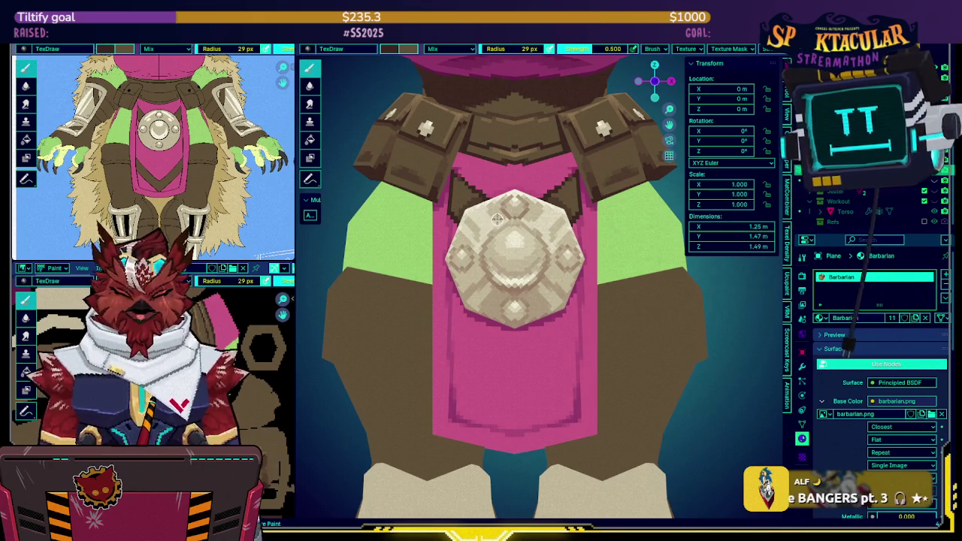
key(shift+h)
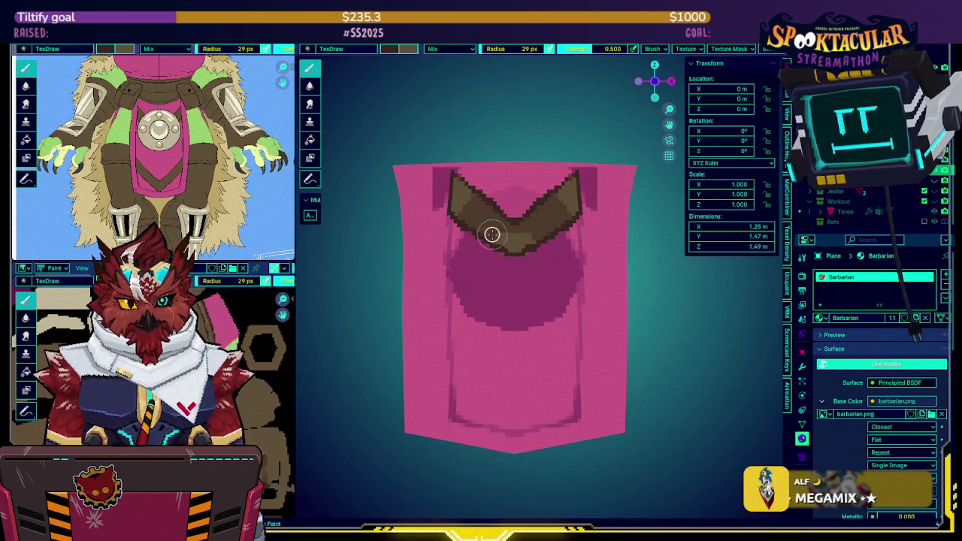
key(alt+h)
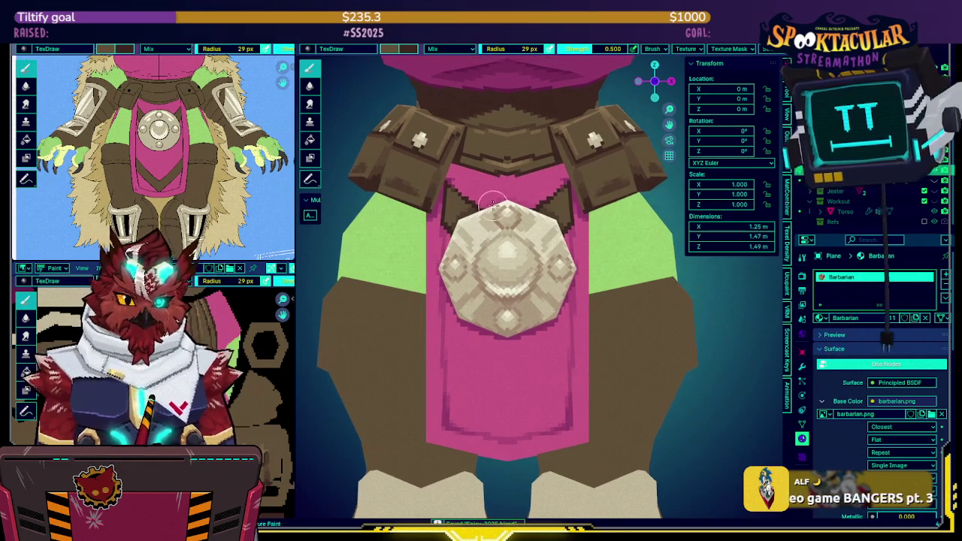
Sample the cape's pink, undo a test stroke, and paint a mirrored dark diagonal stroke.
middle_drag(449, 241, 484, 207)
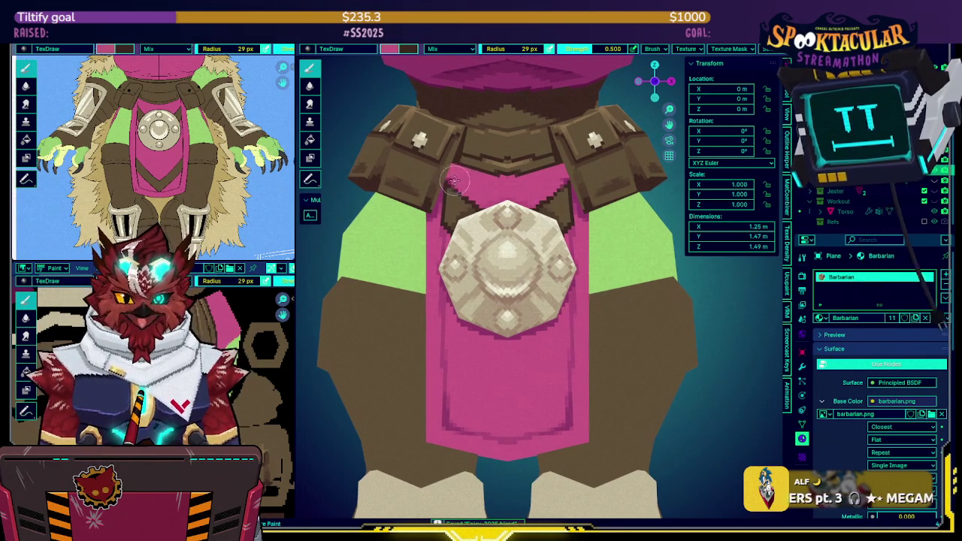
key(s)
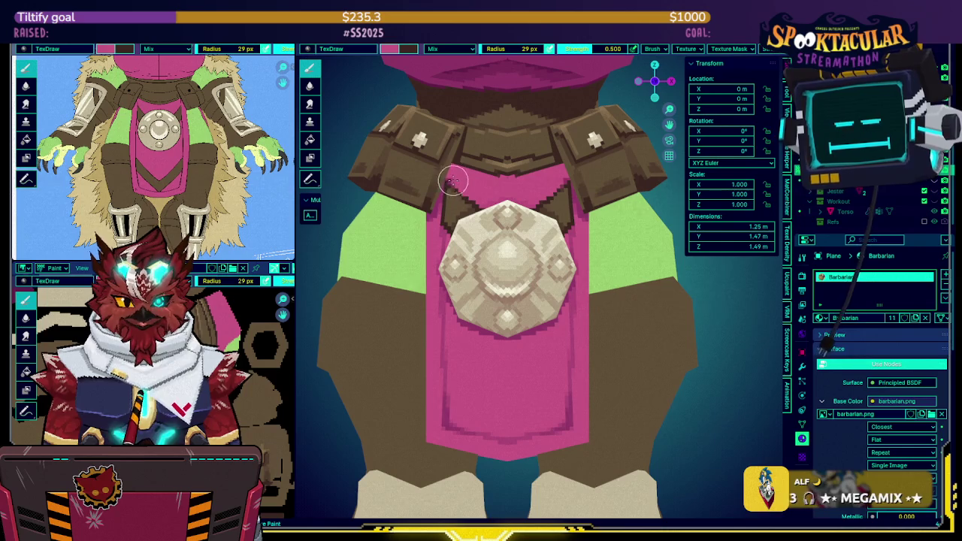
drag(451, 183, 461, 183)
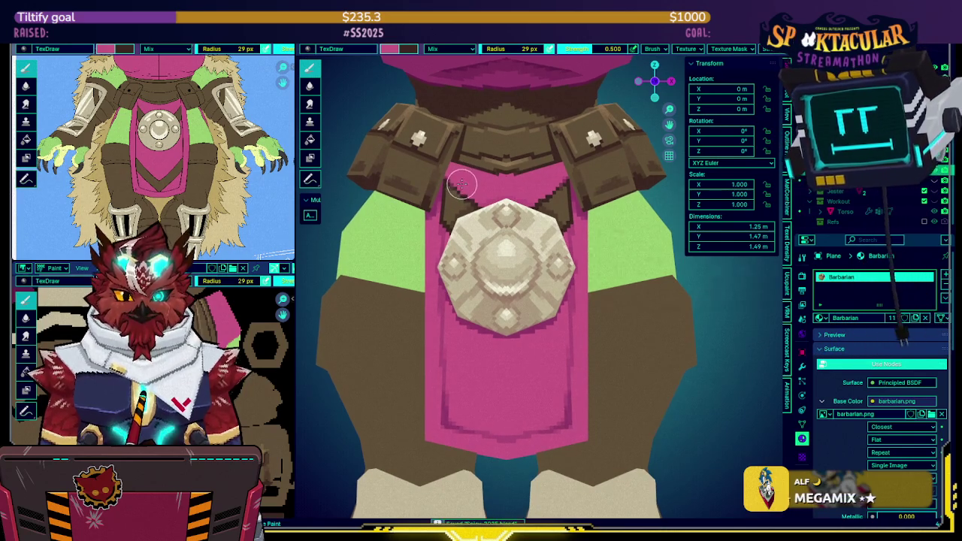
key(ctrl+z)
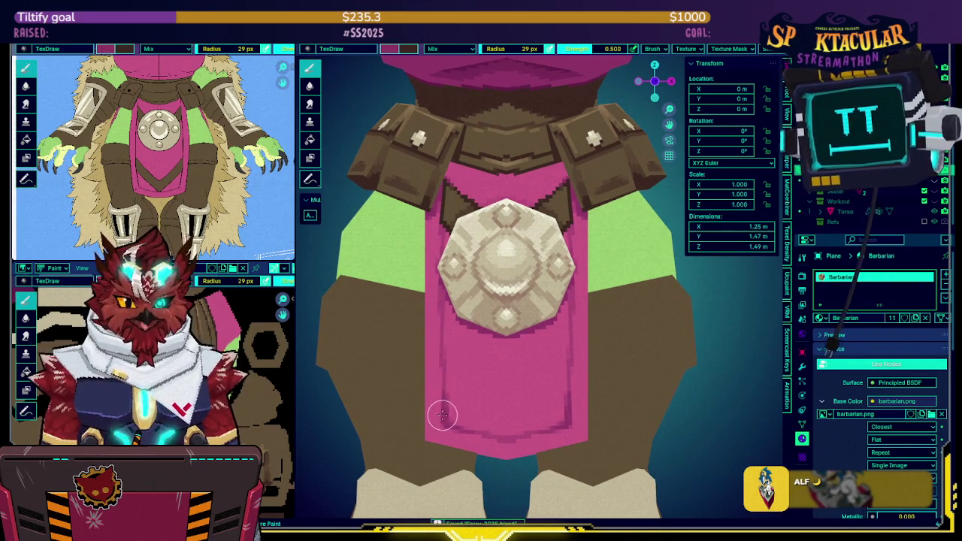
middle_drag(443, 383, 450, 307)
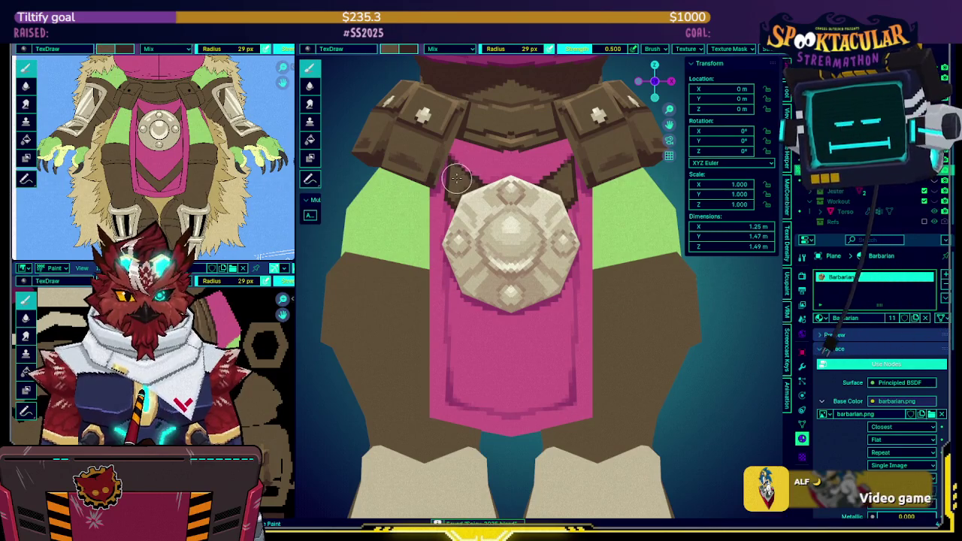
middle_drag(456, 178, 481, 150)
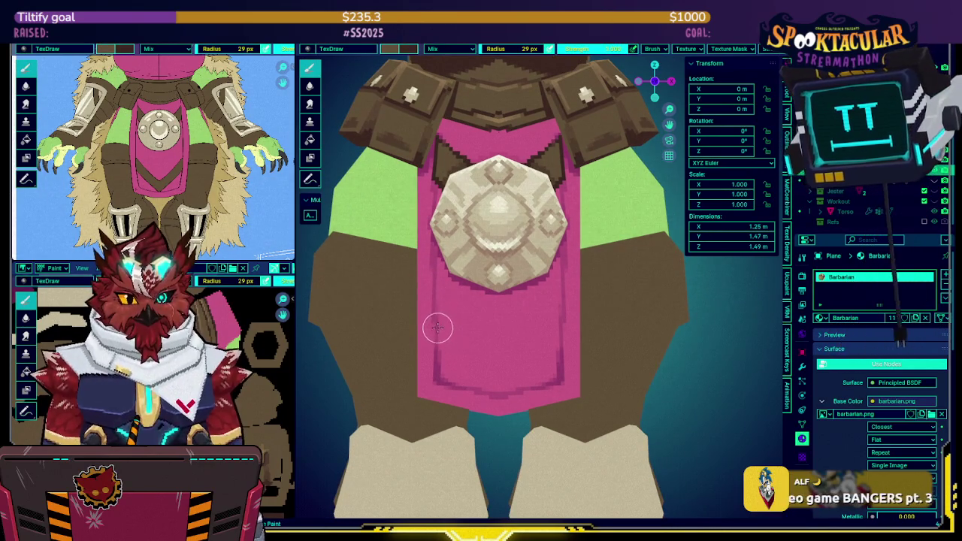
drag(437, 325, 497, 390)
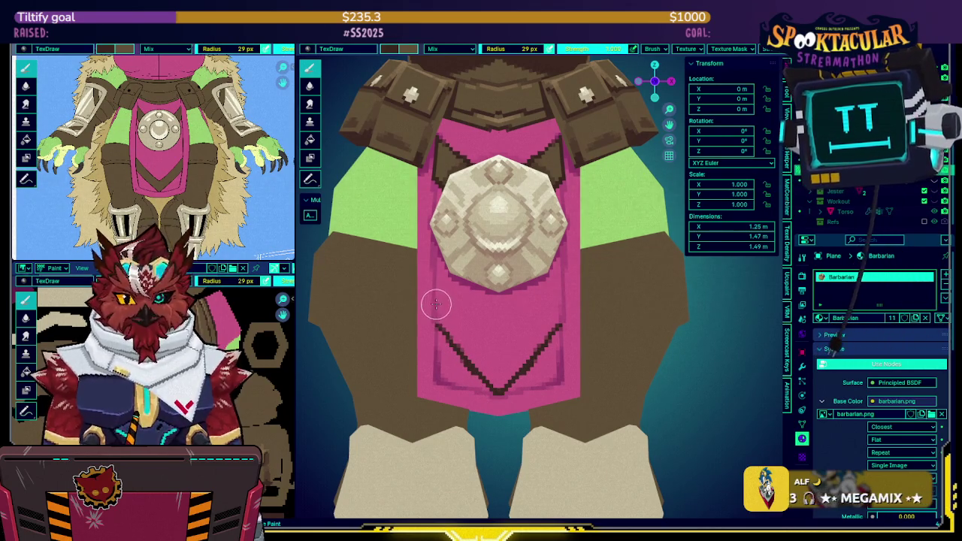
Draw dark outlines down both cape edges with hooked tops and fill the band brown.
drag(436, 290, 436, 331)
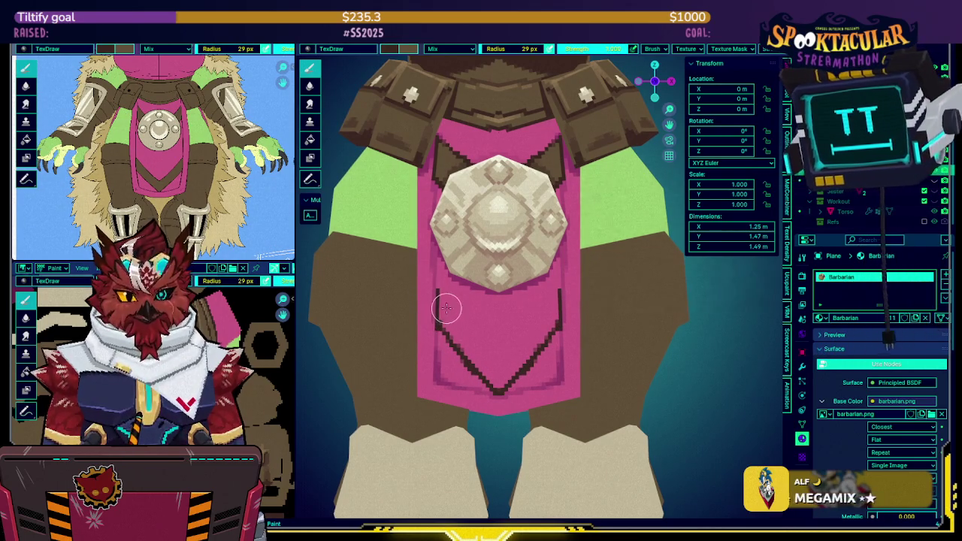
drag(438, 293, 498, 355)
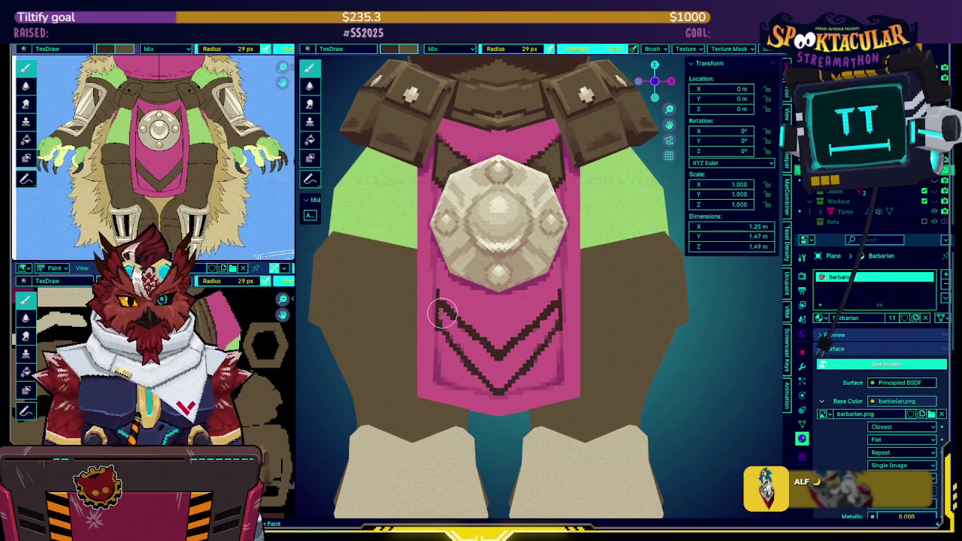
mouse_move(444, 310)
mouse_down()
mouse_move(483, 344)
mouse_move(464, 345)
mouse_move(489, 366)
mouse_up()
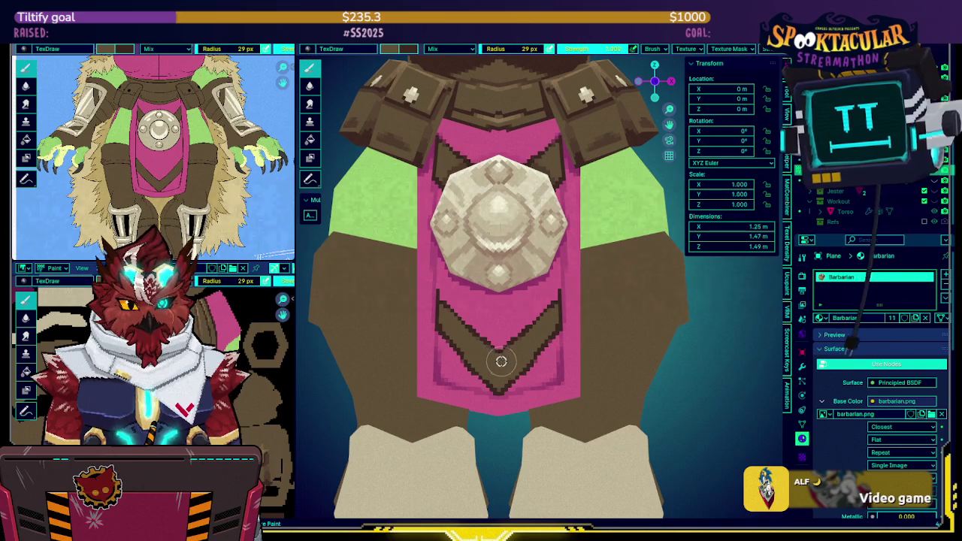
Sample pink, then dark brown, then pink again from the cape as paint colour.
key(s)
key(s)
key(s)
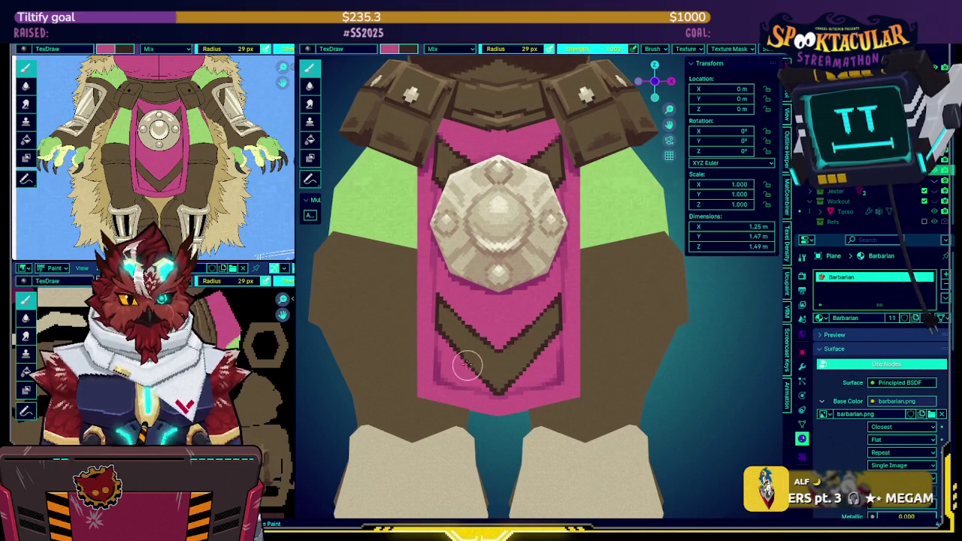
key(s)
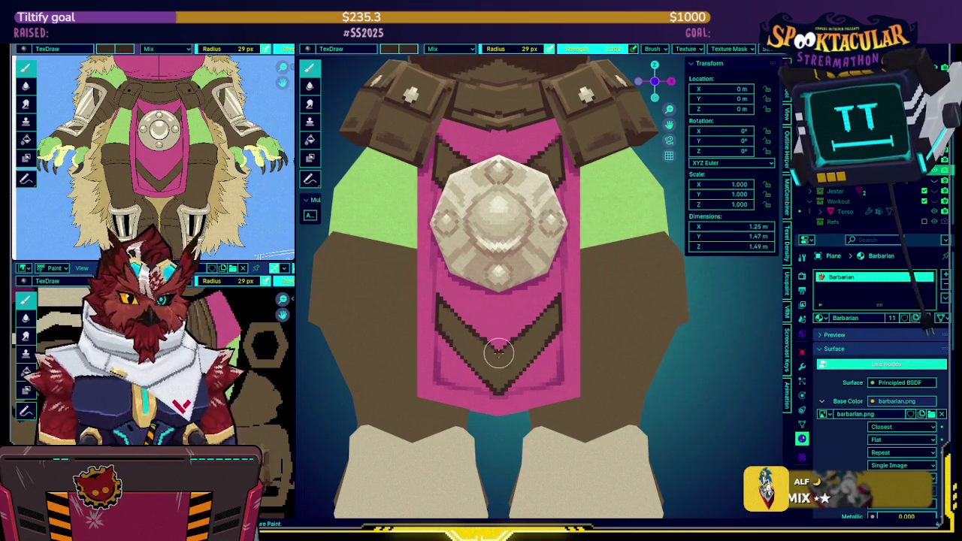
key(s)
Orbit and zoom around the model to inspect the chevrons, legs and shoulder armour.
middle_drag(490, 298, 481, 328)
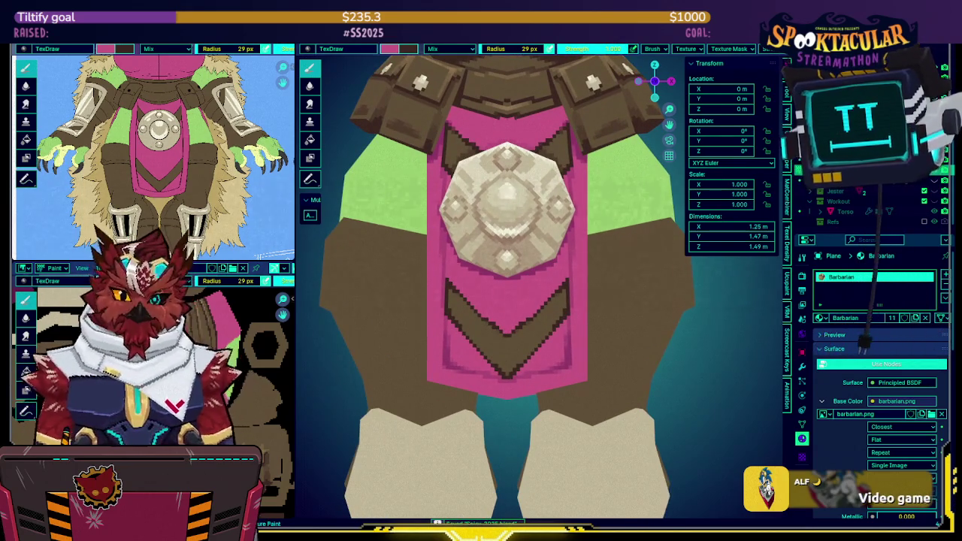
mouse_move(480, 329)
middle_down()
mouse_move(559, 283)
mouse_move(506, 283)
middle_up()
scroll(506, 282, up, 1)
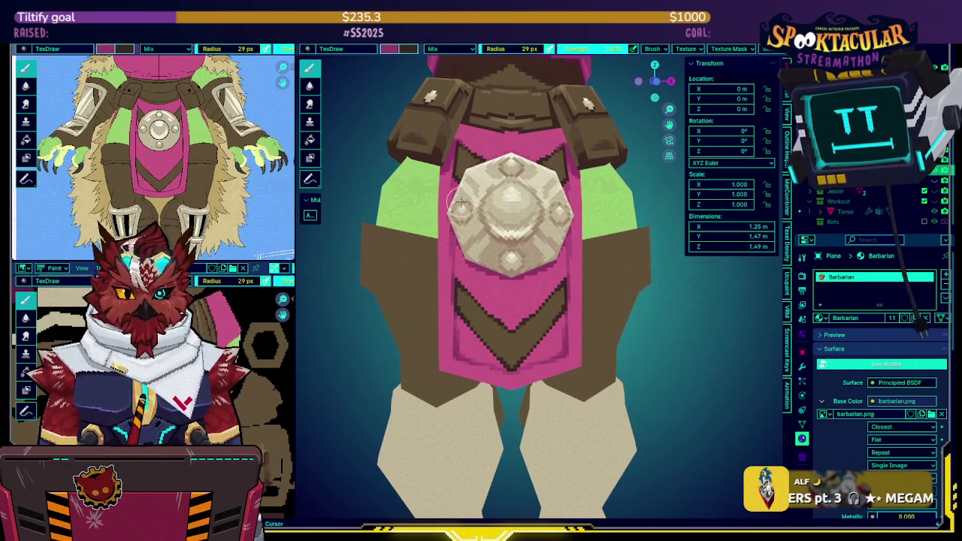
middle_drag(455, 314, 458, 259)
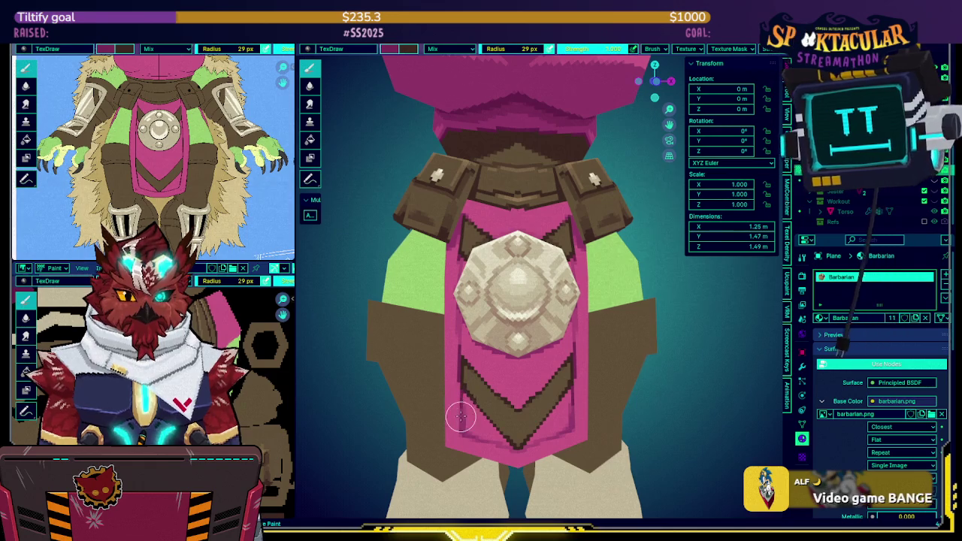
middle_drag(465, 404, 472, 396)
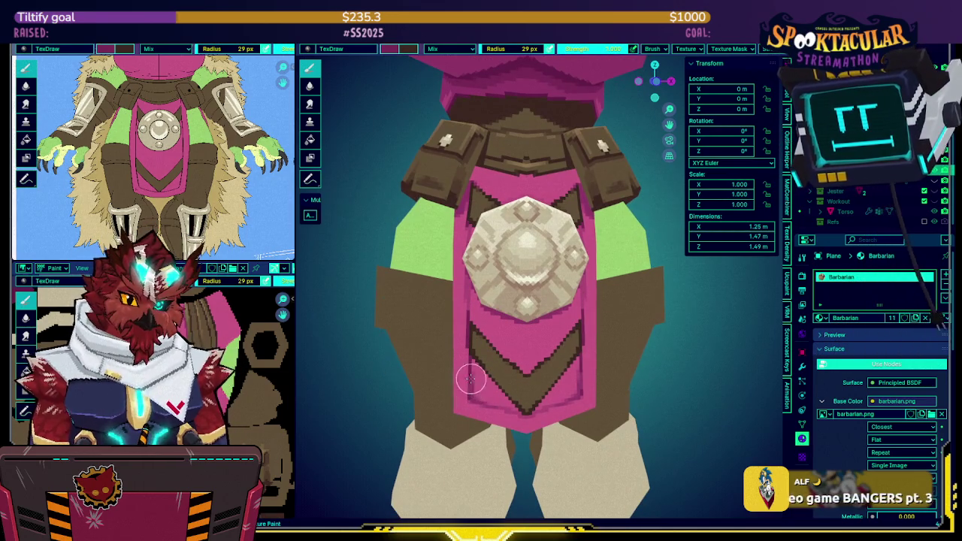
mouse_move(489, 380)
middle_down()
mouse_move(468, 392)
mouse_move(519, 288)
mouse_move(571, 286)
mouse_move(526, 278)
middle_up()
scroll(553, 254, up, 2)
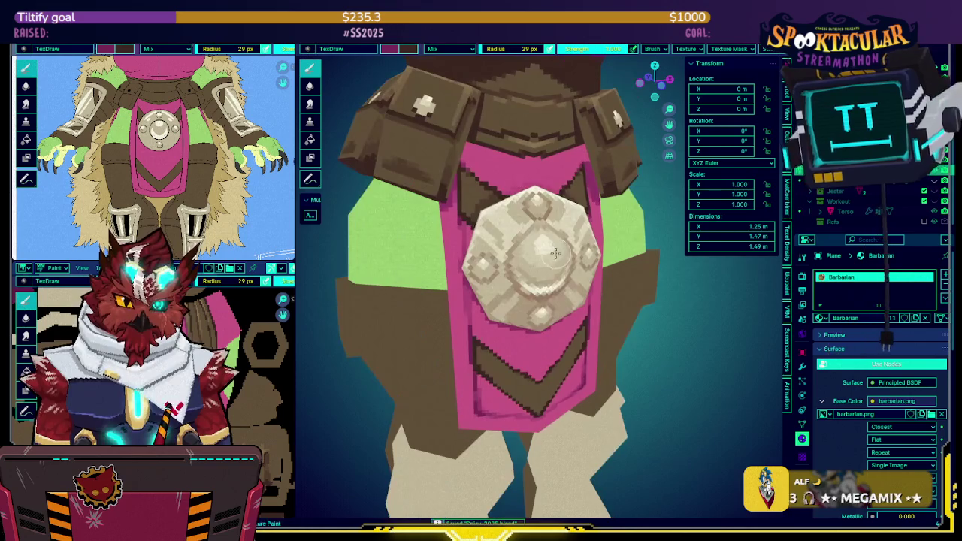
scroll(553, 254, down, 1)
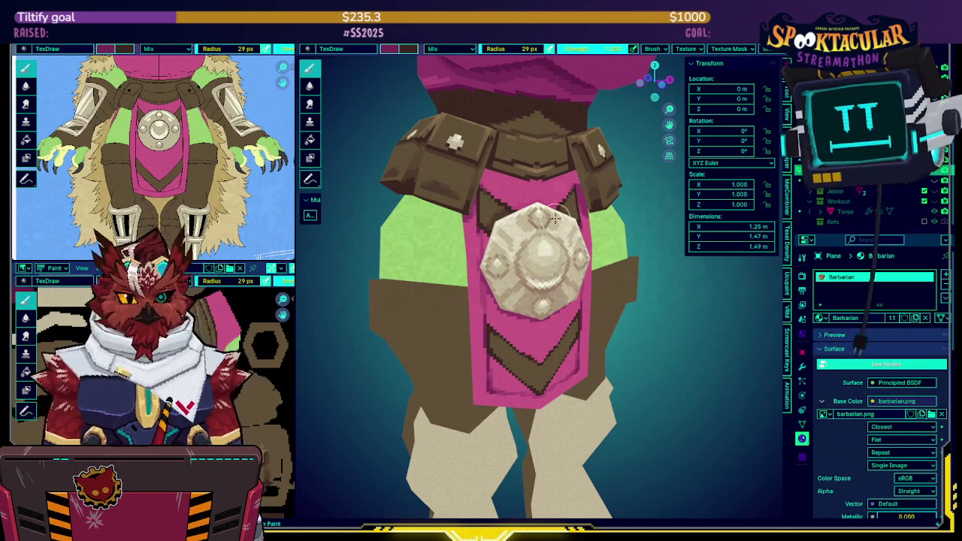
mouse_move(554, 217)
middle_down()
mouse_move(580, 196)
mouse_move(552, 221)
middle_up()
Show the wireframe overlay again and isolate the cape plane in Local View.
scroll(568, 211, up, 4)
scroll(566, 209, down, 3)
scroll(553, 221, up, 3)
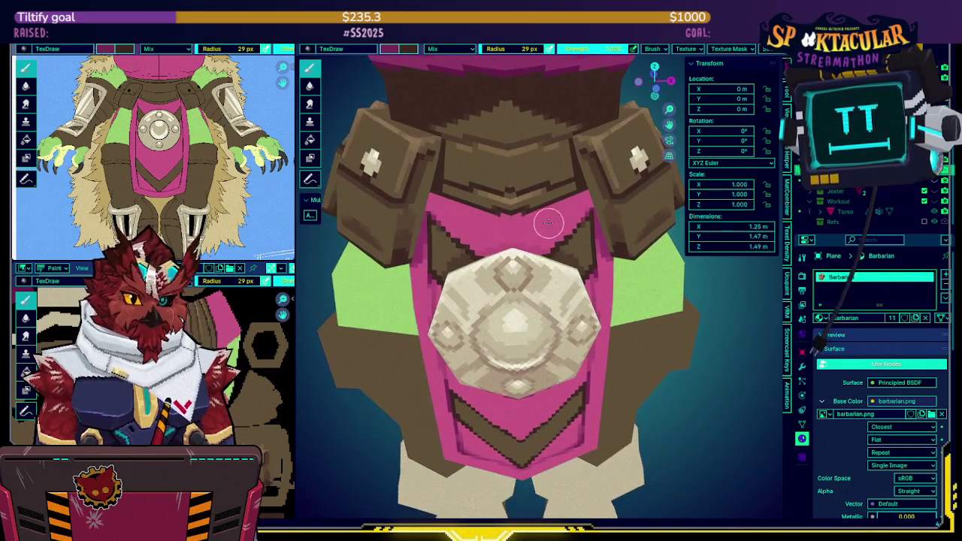
scroll(553, 220, up, 2)
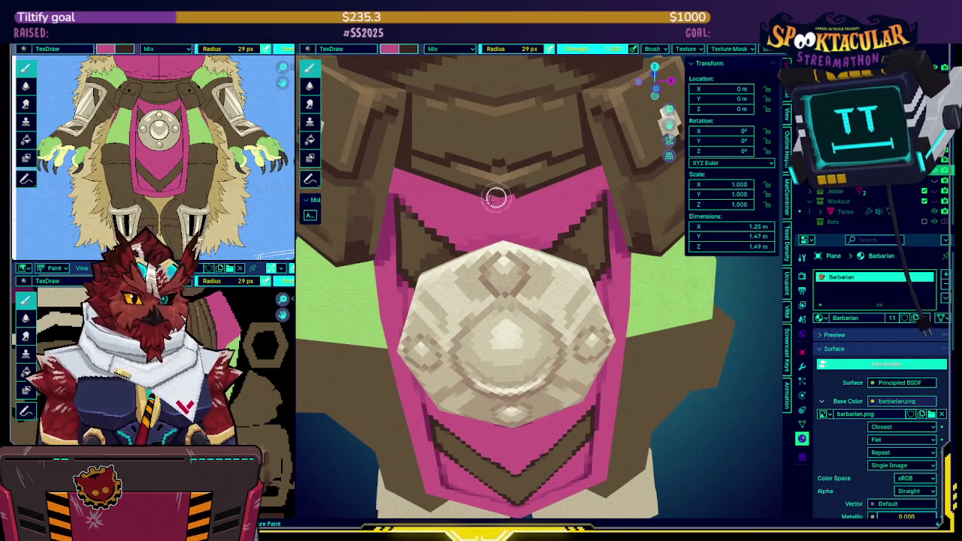
key(shift+alt+z)
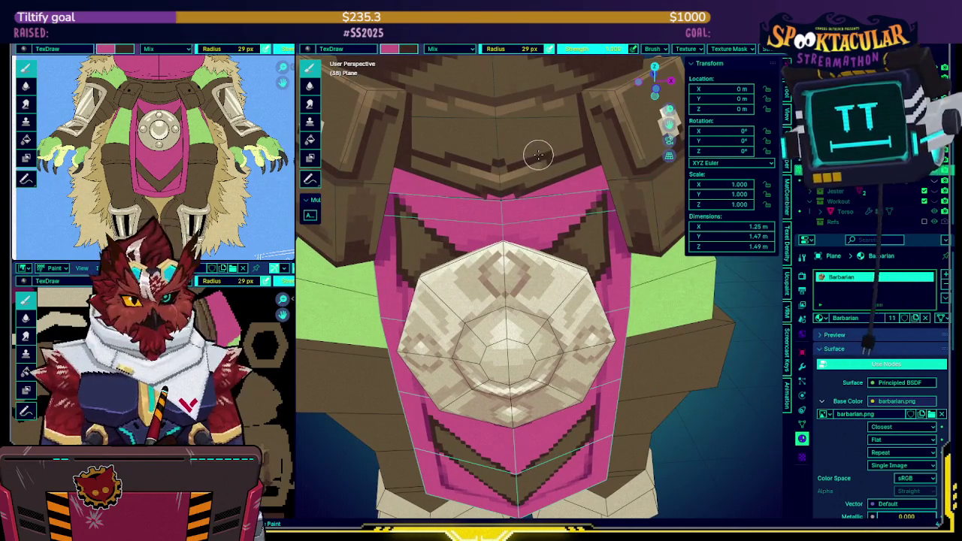
key(KP_Divide)
key(KP_Divide)
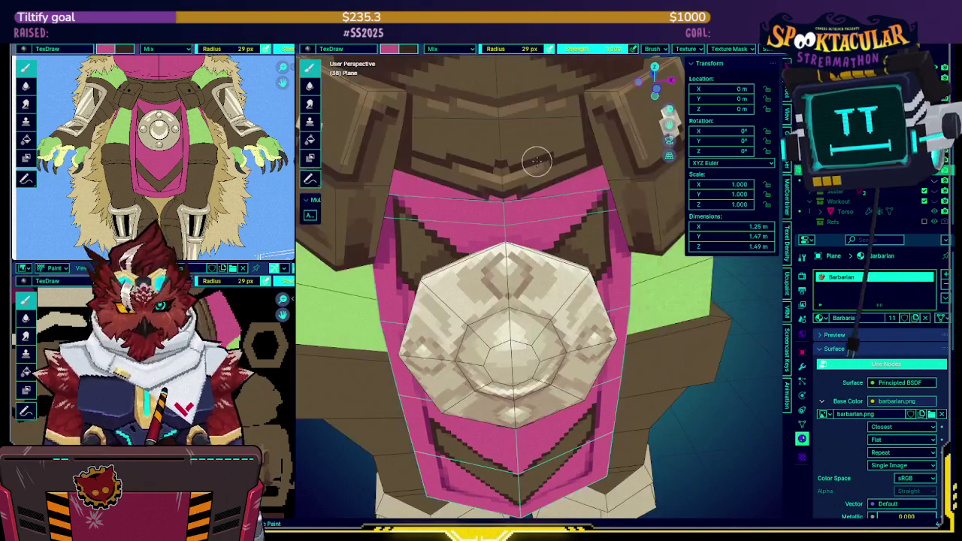
Isolate the Barbarian body and view its torso with wireframe and grid overlays hidden.
scroll(530, 176, down, 1)
scroll(530, 179, down, 1)
scroll(528, 182, down, 1)
scroll(528, 181, up, 1)
scroll(528, 182, up, 1)
scroll(528, 181, up, 1)
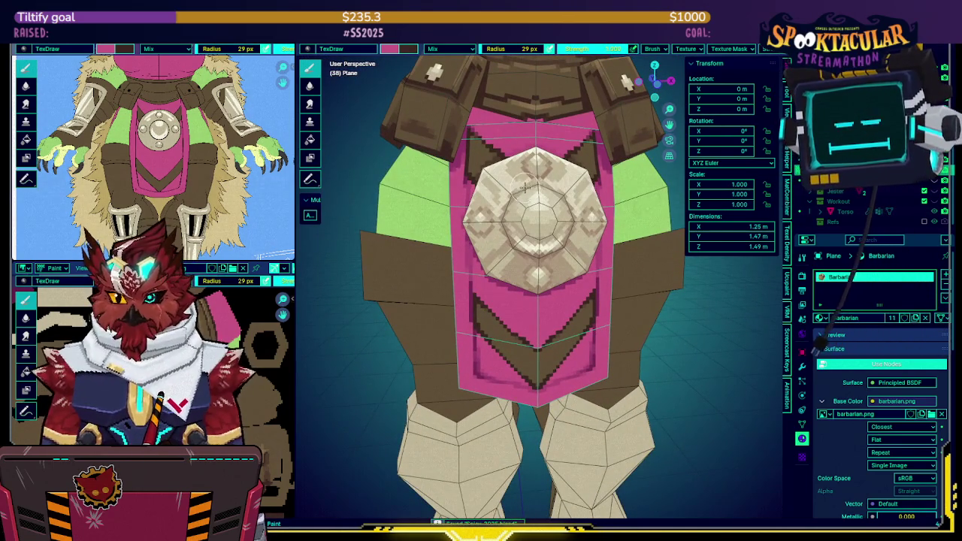
mouse_move(527, 182)
middle_down()
mouse_move(525, 154)
mouse_move(567, 145)
mouse_move(532, 170)
mouse_move(554, 188)
mouse_move(570, 147)
mouse_move(521, 208)
mouse_move(559, 160)
mouse_move(528, 222)
middle_up()
key(alt+q)
key(KP_Divide)
key(shift+alt+z)
click(435, 244)
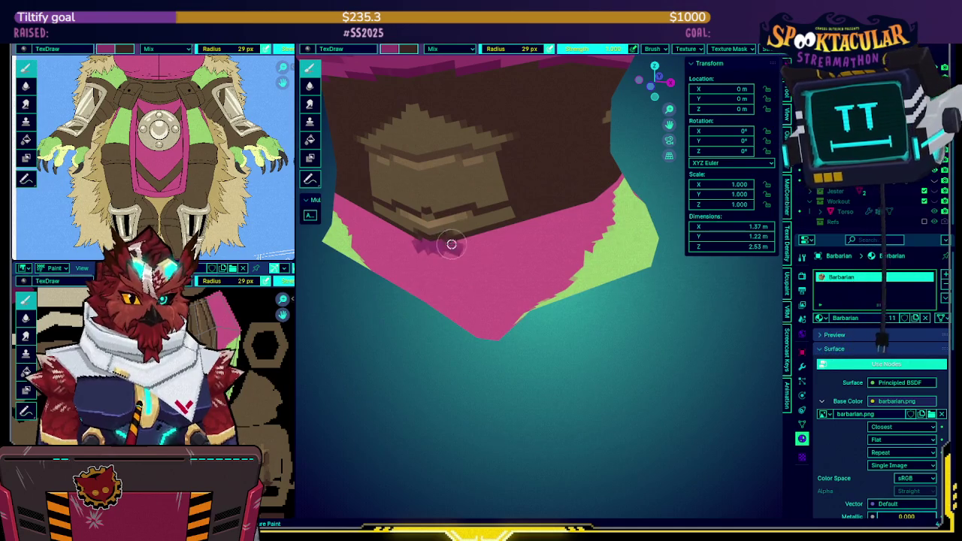
mouse_move(468, 242)
mouse_down()
mouse_move(532, 235)
mouse_move(459, 253)
mouse_move(490, 243)
mouse_up()
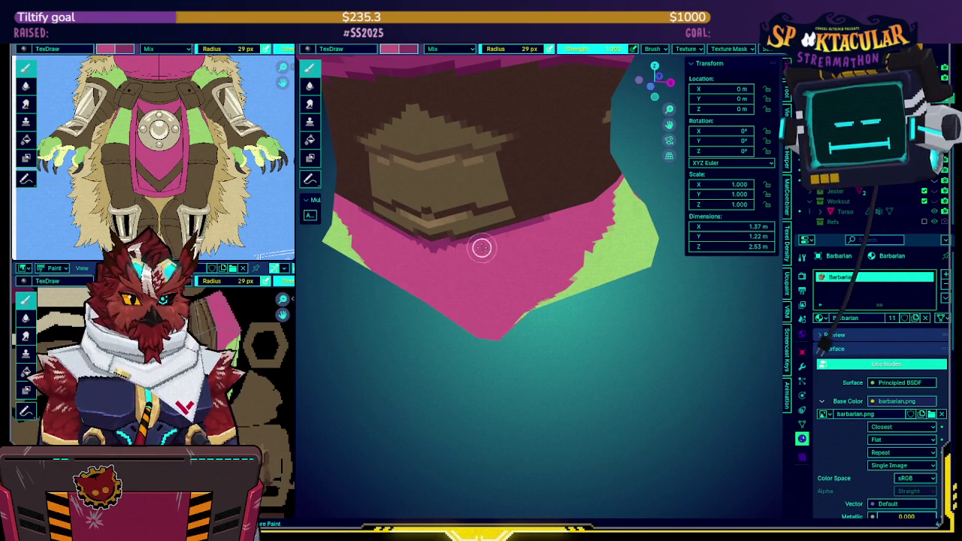
middle_drag(431, 253, 481, 229)
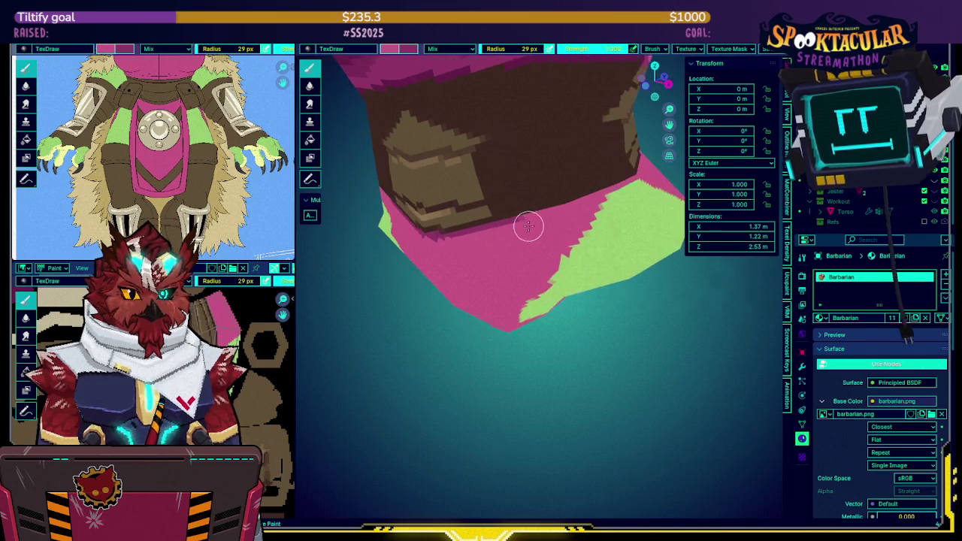
middle_drag(565, 208, 515, 223)
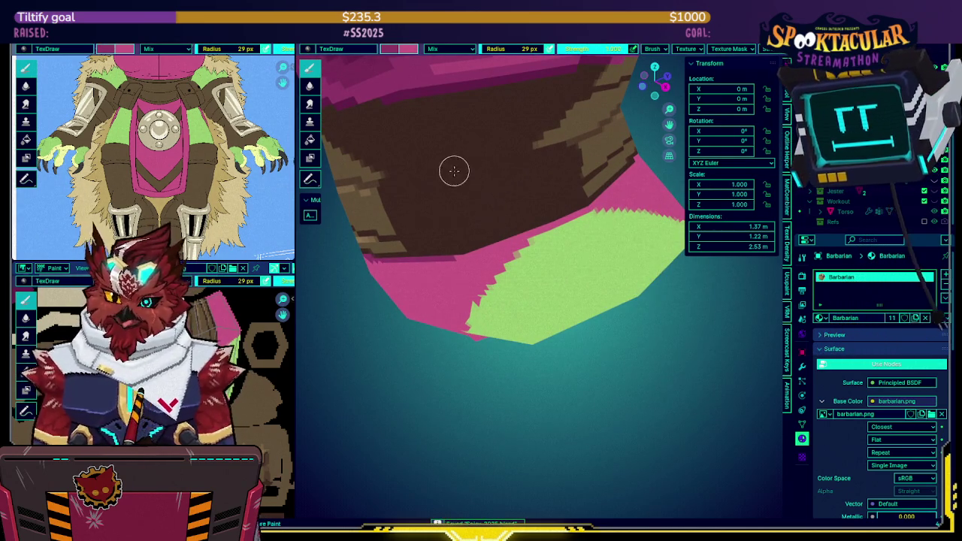
mouse_move(466, 190)
middle_down()
mouse_move(530, 226)
mouse_move(417, 269)
middle_up()
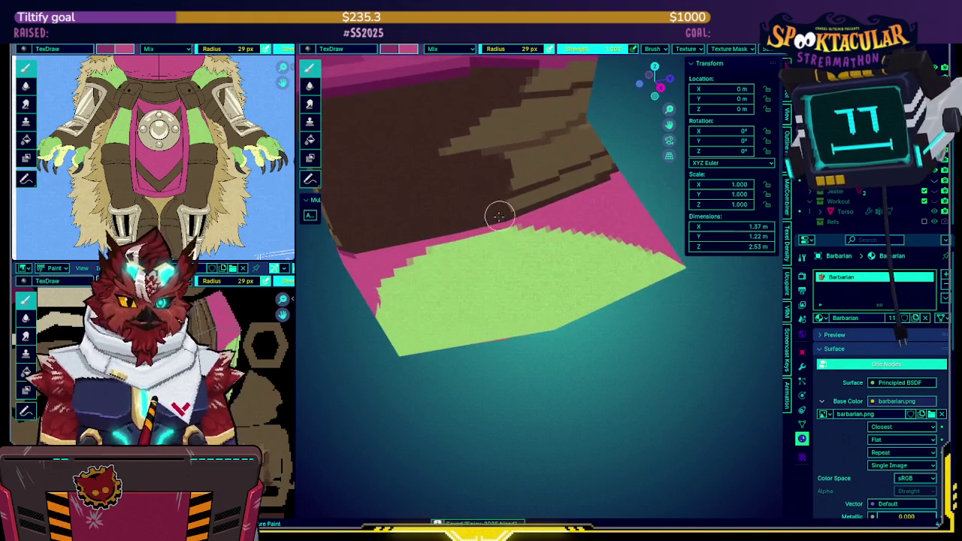
key(ctrl+s)
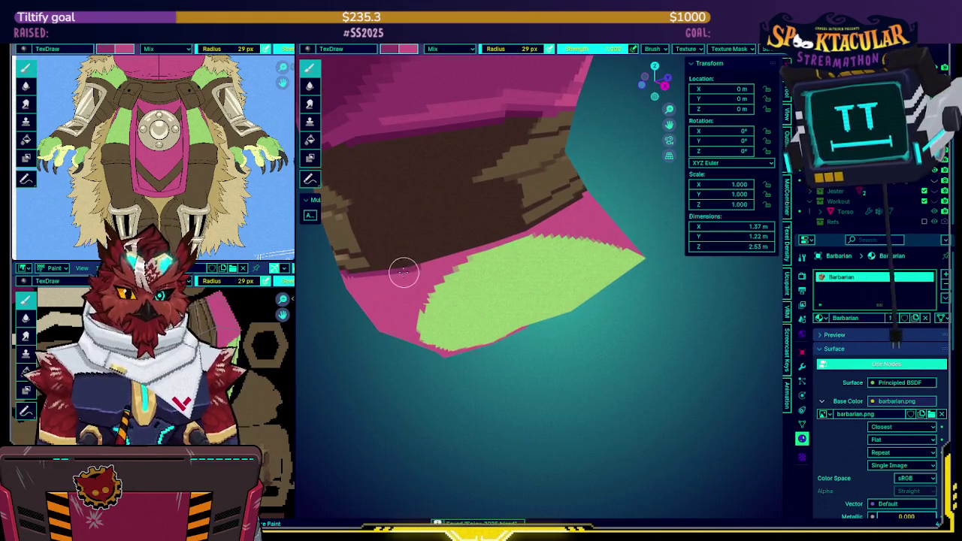
mouse_move(489, 243)
middle_down()
mouse_move(466, 242)
mouse_move(533, 239)
middle_up()
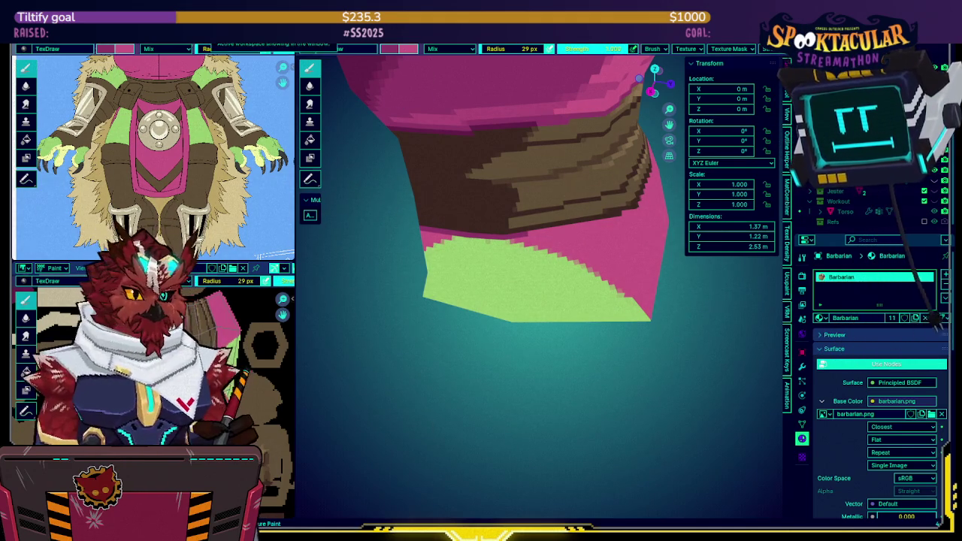
mouse_move(583, 226)
middle_down()
mouse_move(562, 221)
mouse_move(580, 237)
mouse_move(554, 236)
middle_up()
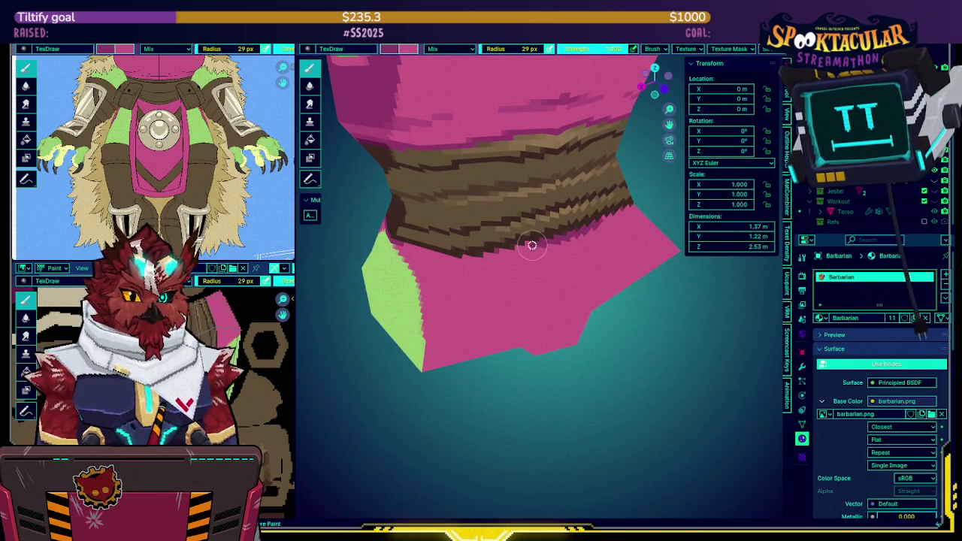
middle_drag(472, 254, 509, 263)
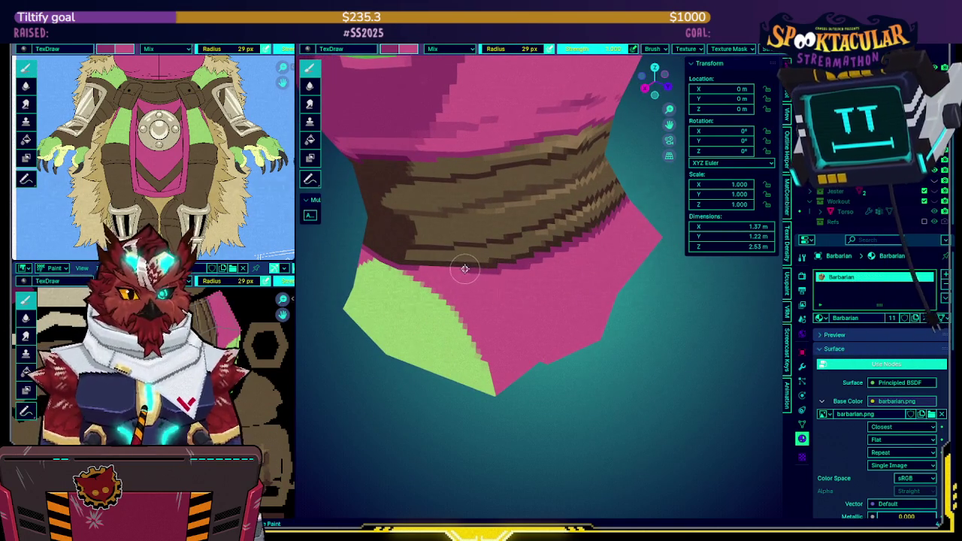
middle_drag(416, 265, 461, 247)
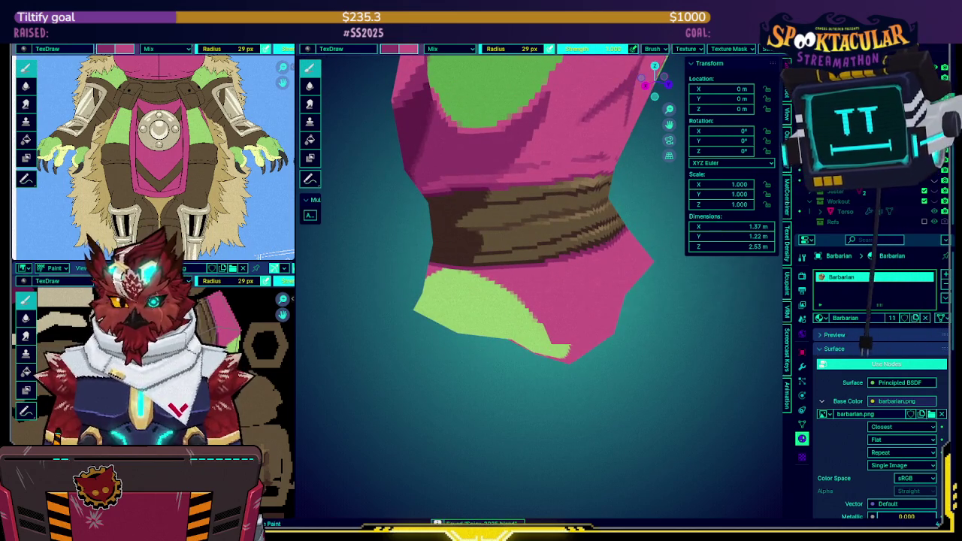
mouse_move(562, 290)
middle_down()
mouse_move(565, 271)
mouse_move(526, 225)
mouse_move(522, 235)
mouse_move(556, 248)
mouse_move(571, 248)
mouse_move(549, 240)
mouse_move(587, 245)
middle_up()
scroll(565, 270, down, 3)
scroll(556, 248, up, 3)
scroll(556, 248, up, 1)
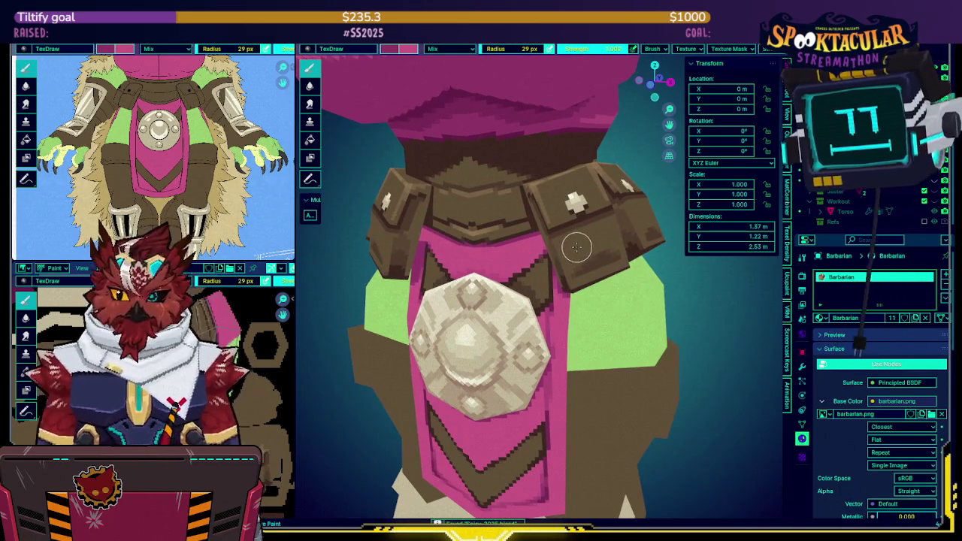
middle_drag(564, 244, 575, 226)
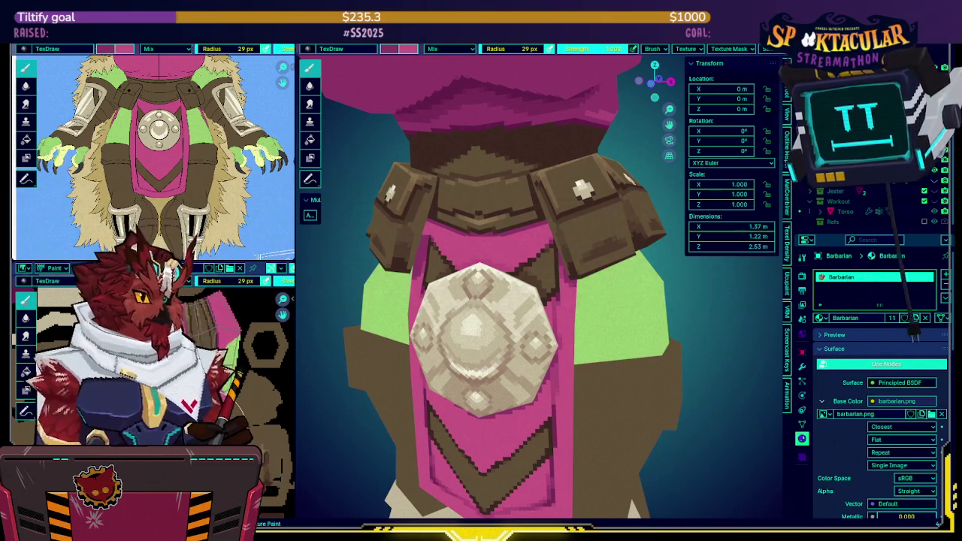
mouse_move(547, 269)
middle_down()
mouse_move(501, 269)
mouse_move(537, 224)
mouse_move(579, 225)
middle_up()
scroll(501, 269, down, 3)
key(shift+alt+z)
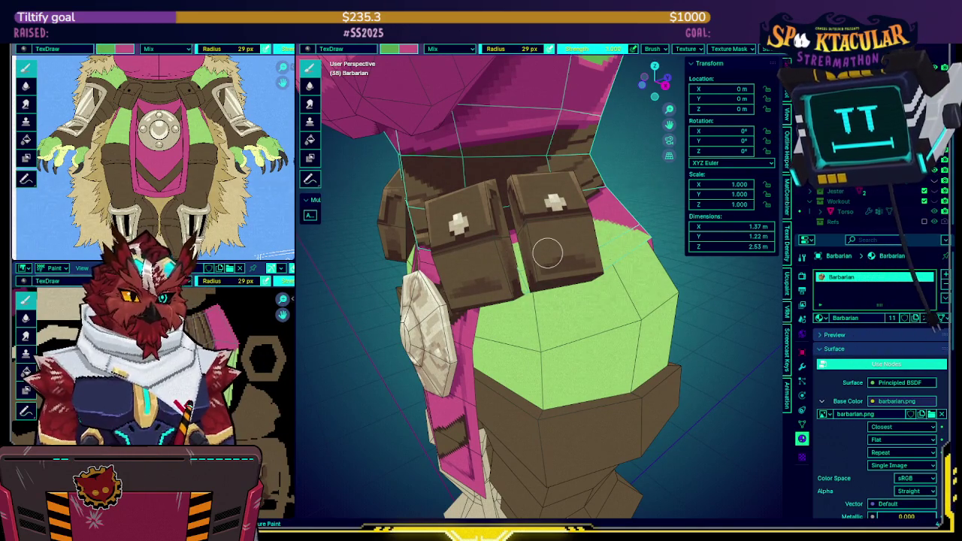
Isolate the lower belt piece in local view and orbit around its edges.
mouse_move(547, 254)
middle_down()
mouse_move(539, 203)
mouse_move(565, 234)
middle_up()
key(KP_Divide)
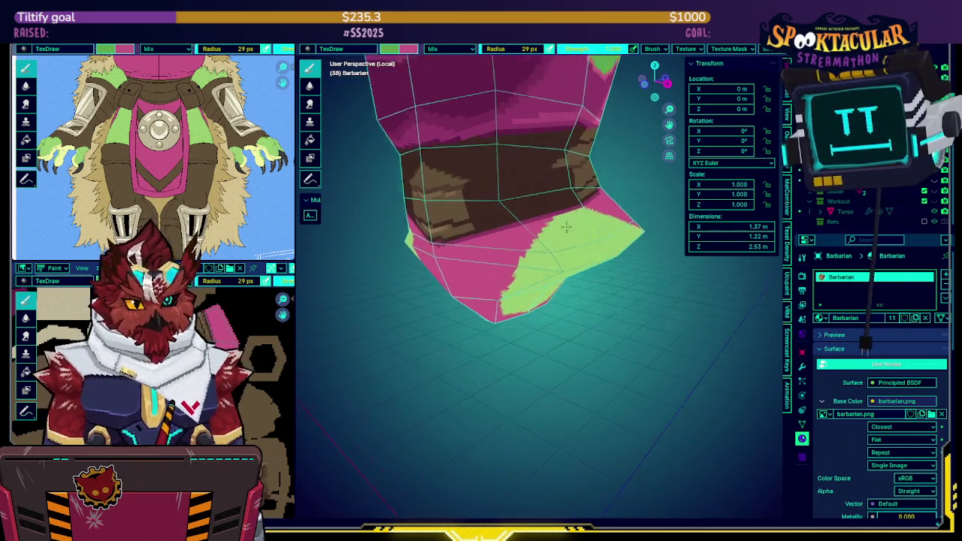
middle_drag(521, 210, 481, 239)
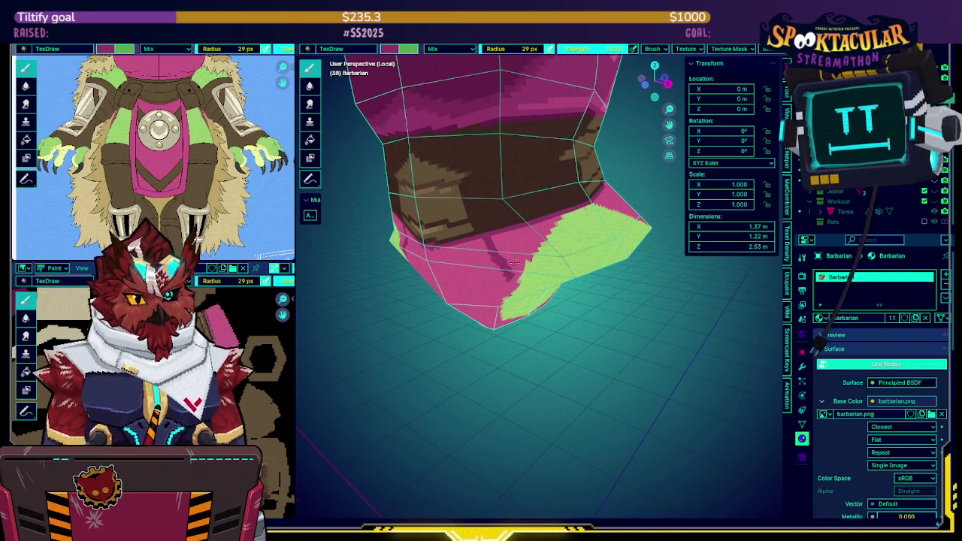
middle_drag(505, 271, 544, 223)
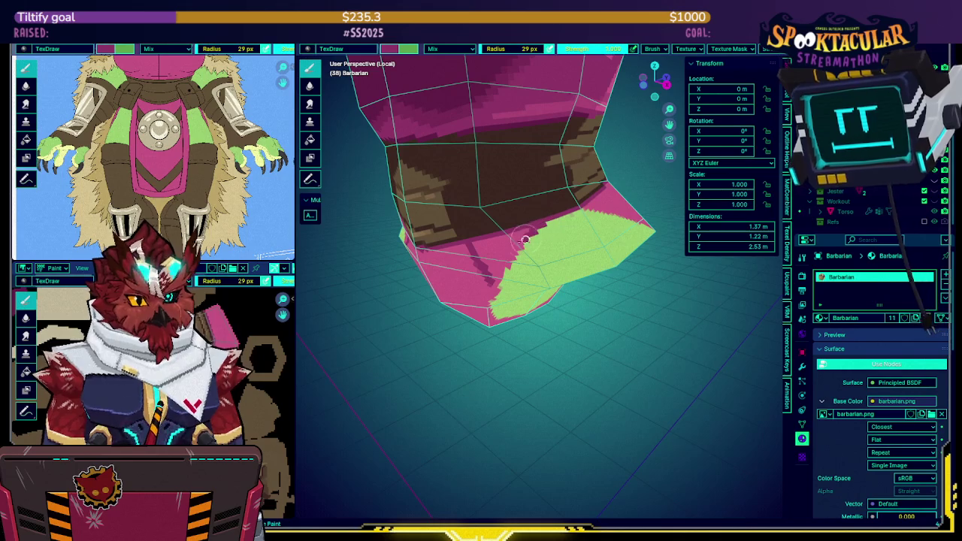
mouse_move(510, 259)
middle_down()
mouse_move(521, 245)
mouse_move(513, 241)
mouse_move(513, 261)
middle_up()
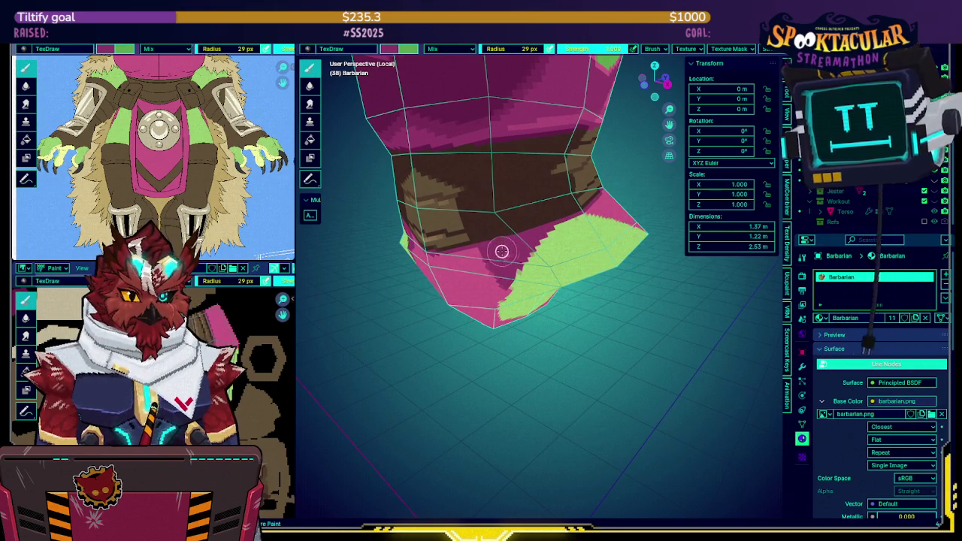
Swap green in as the active paint colour, then compare the piece against the whole model.
key(x)
mouse_move(508, 255)
middle_down()
mouse_move(507, 279)
mouse_move(527, 259)
middle_up()
key(KP_Divide)
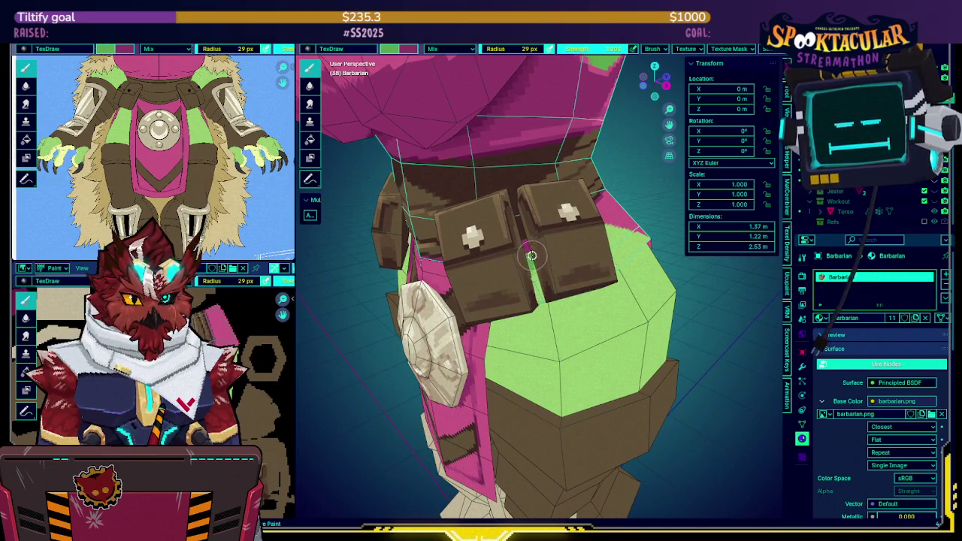
middle_drag(534, 280, 496, 259)
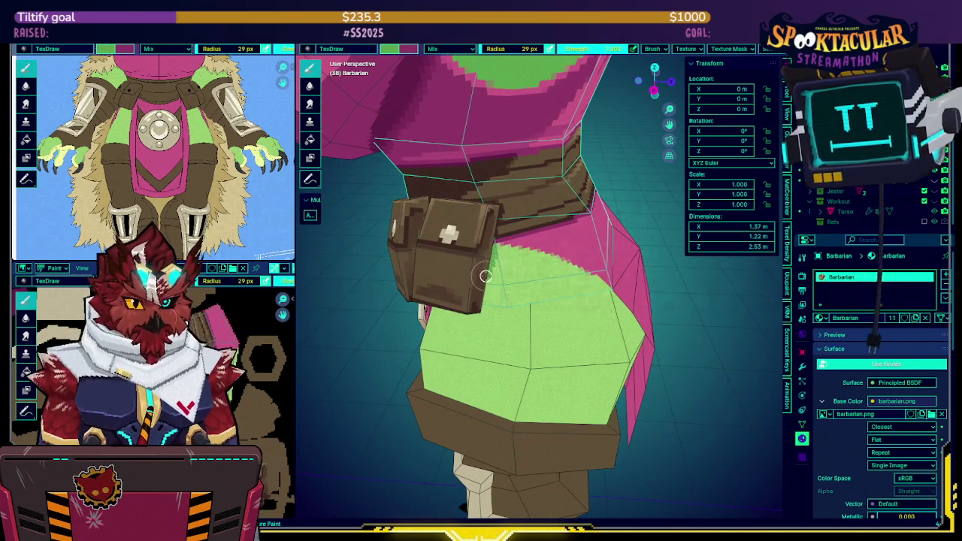
key(KP_Divide)
View the isolated piece from below, toggling local view to compare with the whole belt.
mouse_move(496, 263)
middle_down()
mouse_move(549, 213)
mouse_move(537, 223)
middle_up()
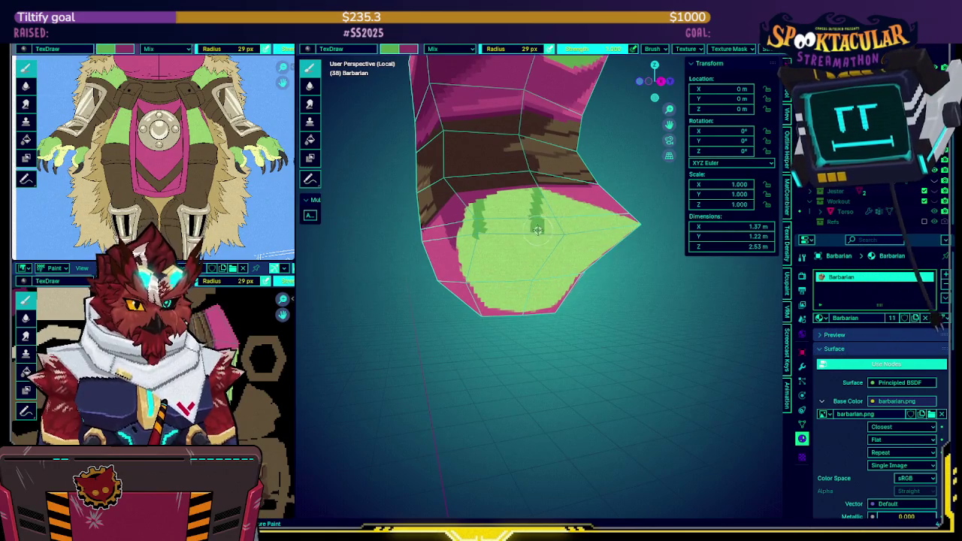
middle_drag(496, 230, 497, 242)
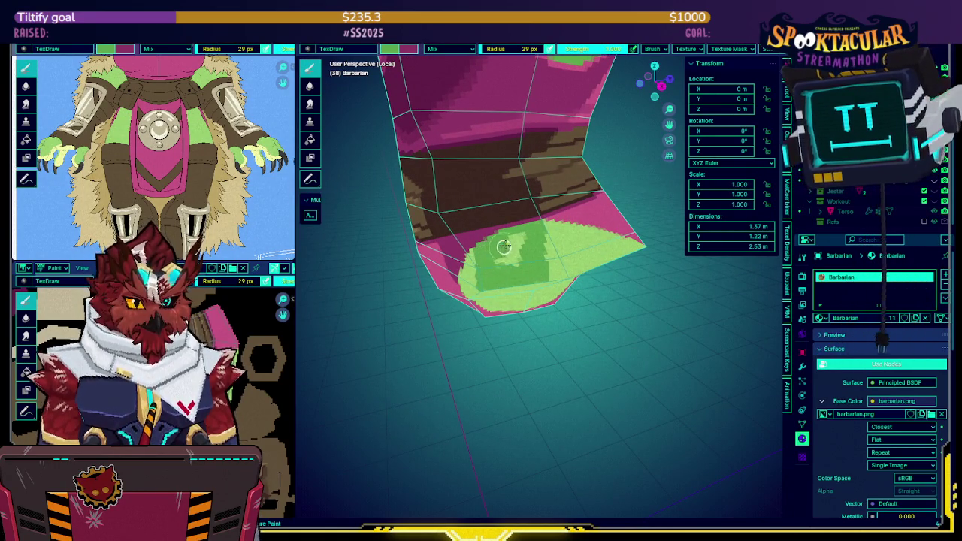
middle_drag(523, 260, 518, 265)
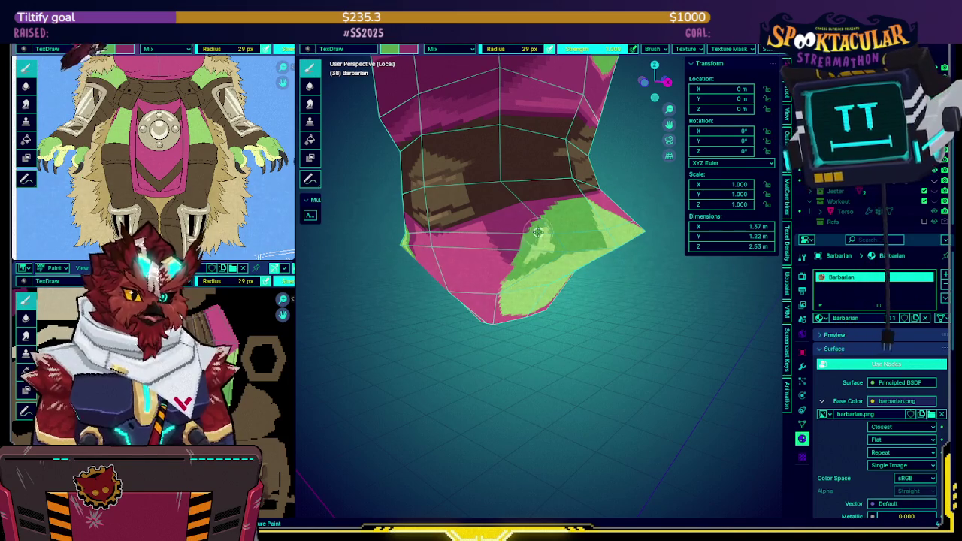
key(KP_Divide)
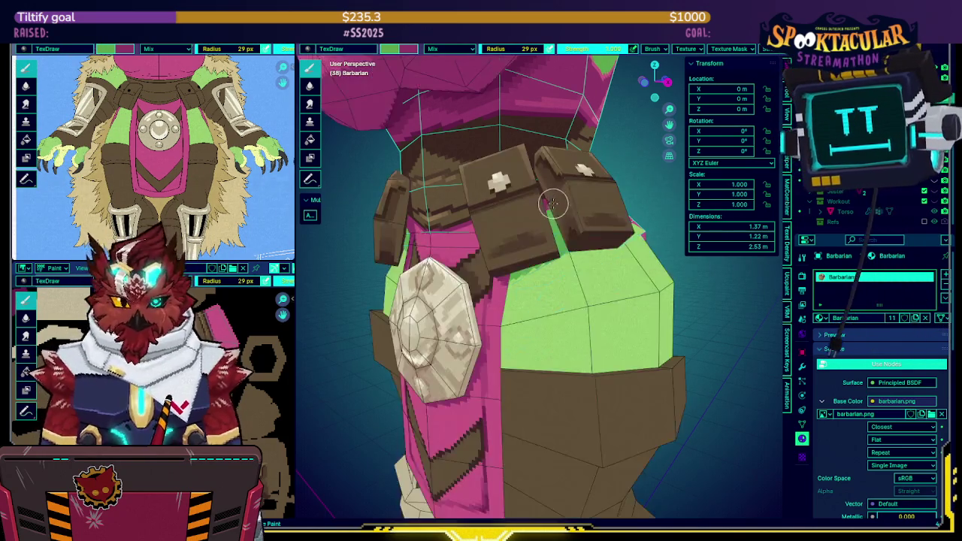
key(KP_Divide)
key(KP_Divide)
mouse_move(558, 203)
middle_down()
mouse_move(507, 221)
mouse_move(556, 210)
middle_up()
key(KP_Divide)
key(KP_Divide)
key(KP_Divide)
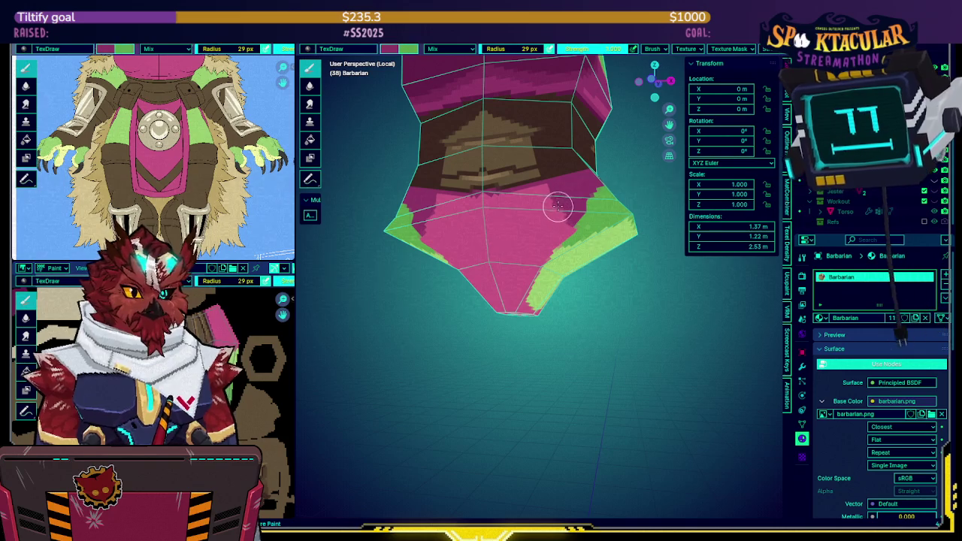
mouse_move(494, 230)
middle_down()
mouse_move(482, 216)
mouse_move(533, 220)
mouse_move(524, 219)
middle_up()
key(KP_Divide)
key(KP_Divide)
key(KP_Divide)
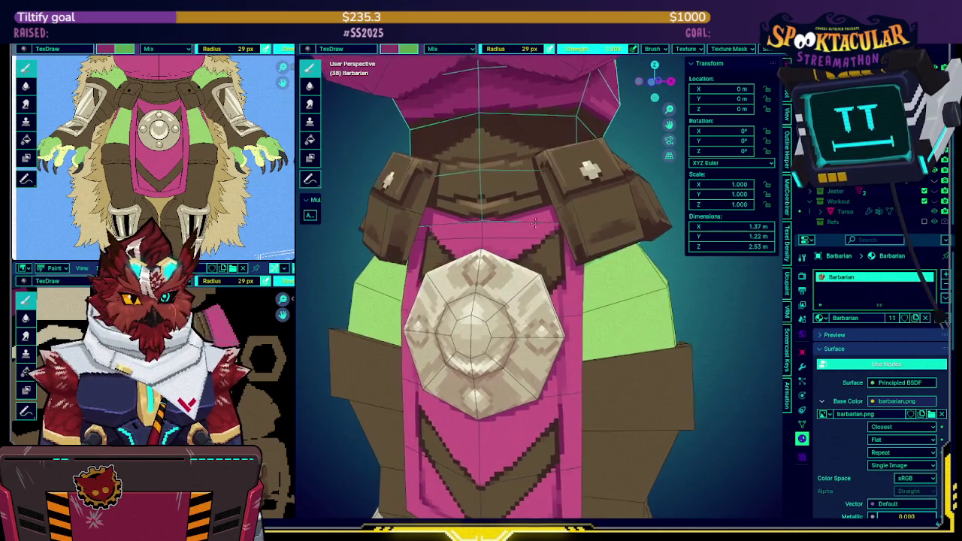
key(KP_Divide)
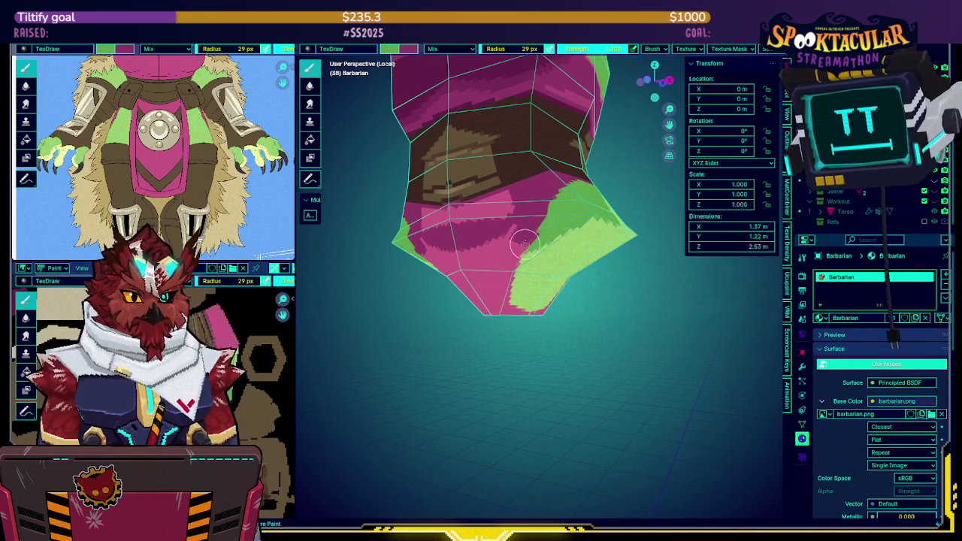
Swap paint colours and paint green over the magenta faces near the piece's lower edge.
key(x)
mouse_move(487, 223)
middle_down()
mouse_move(501, 218)
mouse_move(512, 227)
middle_up()
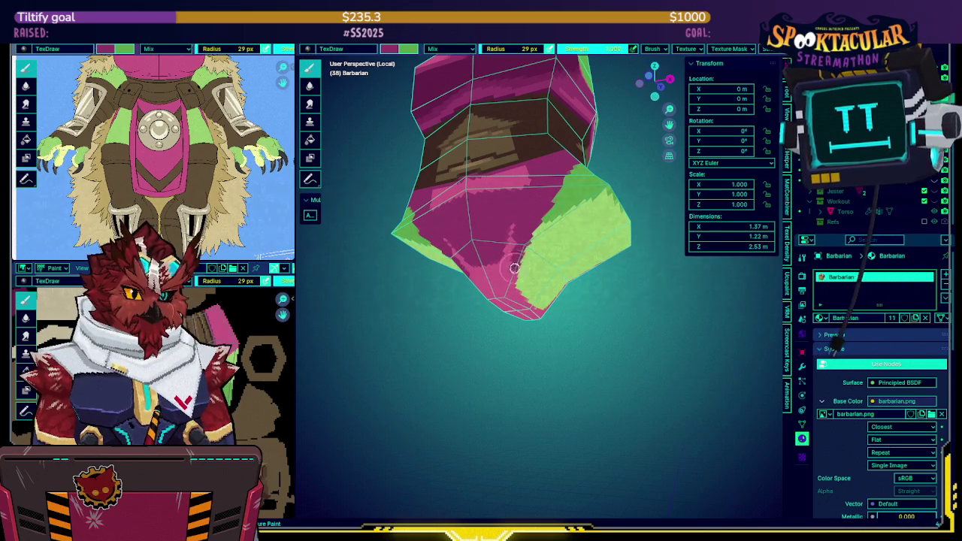
mouse_move(491, 262)
middle_down()
mouse_move(530, 228)
mouse_move(488, 227)
middle_up()
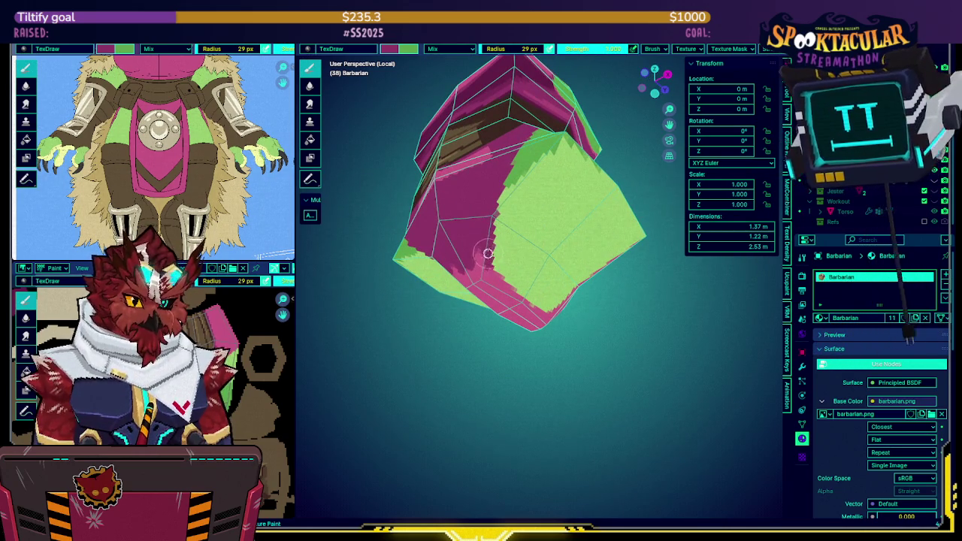
middle_drag(479, 258, 508, 239)
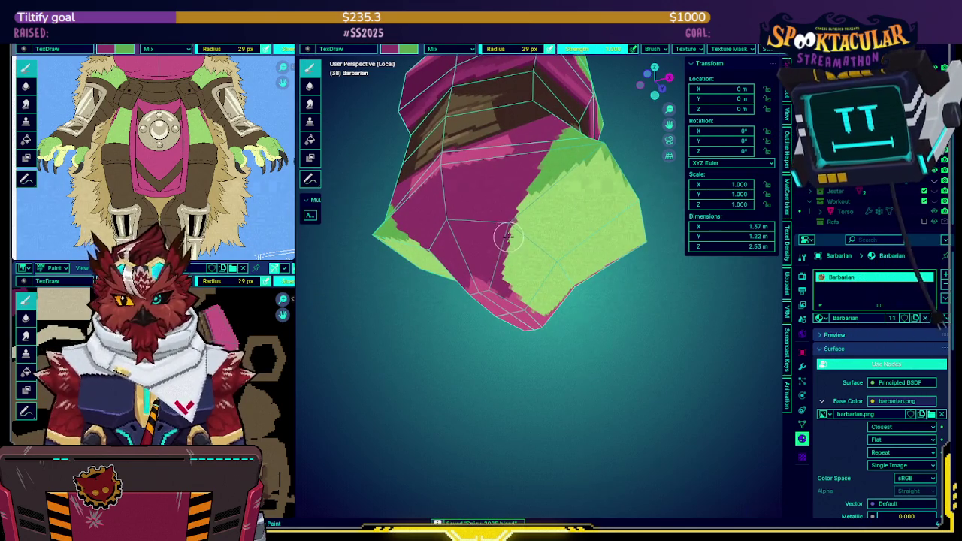
drag(513, 242, 528, 248)
mouse_move(479, 266)
middle_down()
mouse_move(506, 241)
mouse_move(490, 239)
middle_up()
middle_drag(507, 273, 483, 245)
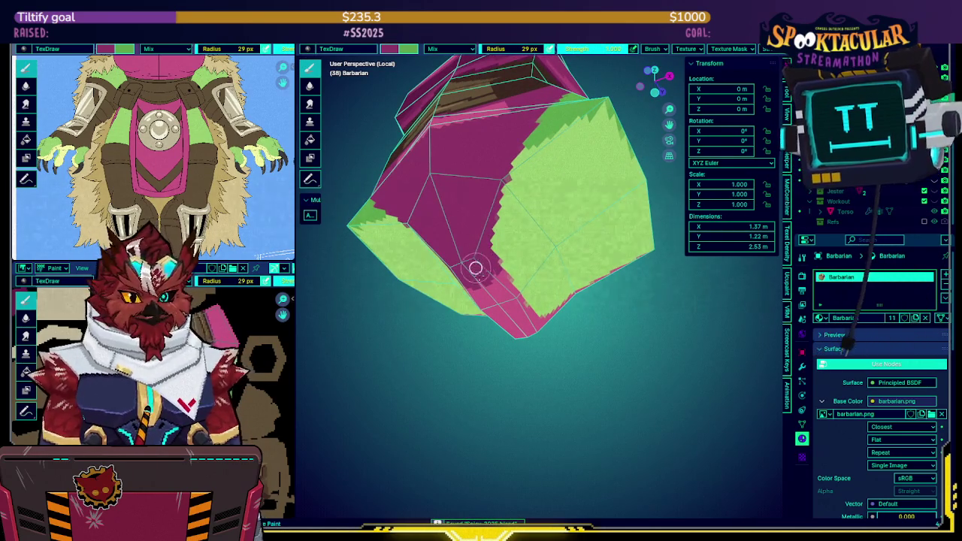
middle_drag(505, 276, 481, 290)
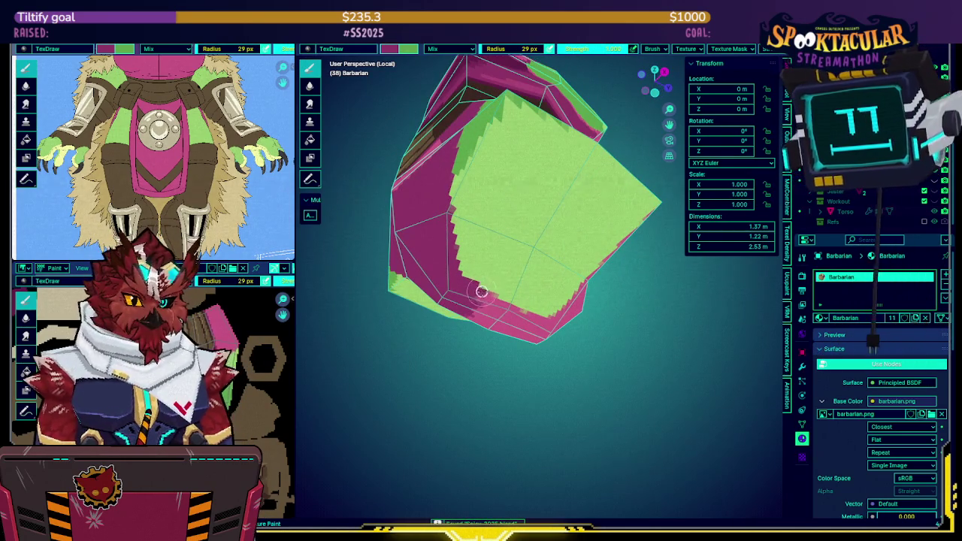
mouse_move(525, 314)
middle_down()
mouse_move(489, 301)
mouse_move(466, 275)
middle_up()
mouse_move(500, 303)
middle_down()
mouse_move(524, 278)
mouse_move(519, 266)
mouse_move(525, 273)
middle_up()
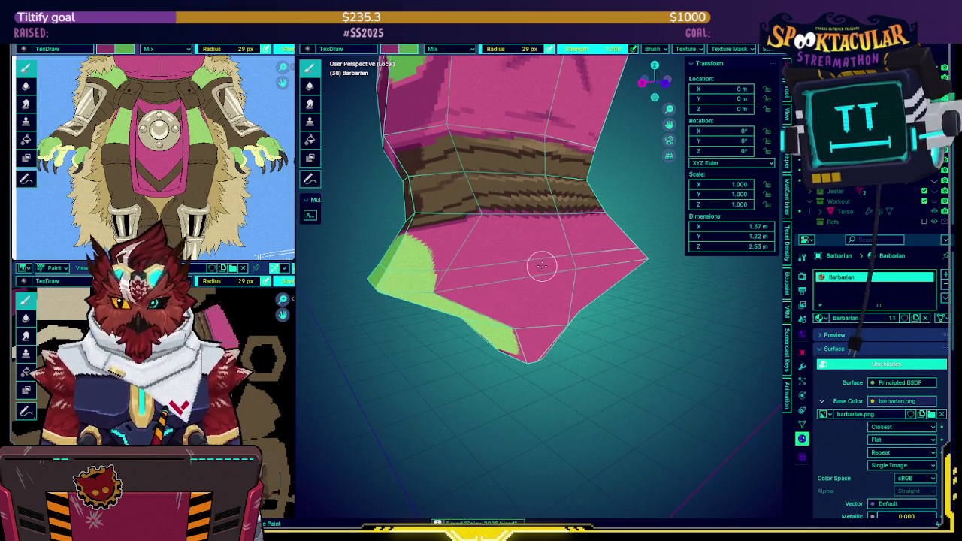
Paint dark pink shading strokes down the loincloth piece, orbiting between strokes.
scroll(521, 279, up, 3)
scroll(532, 253, up, 2)
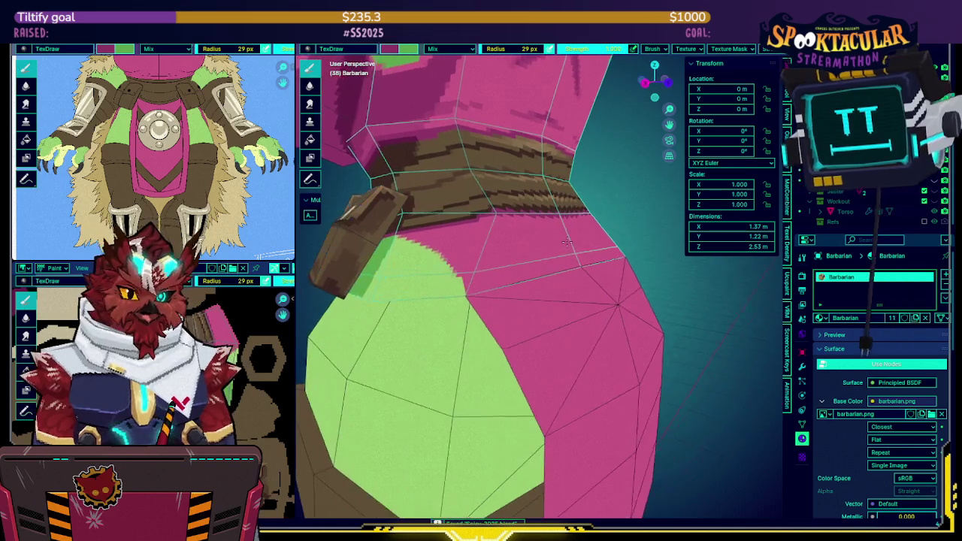
scroll(556, 248, down, 5)
middle_drag(563, 250, 476, 257)
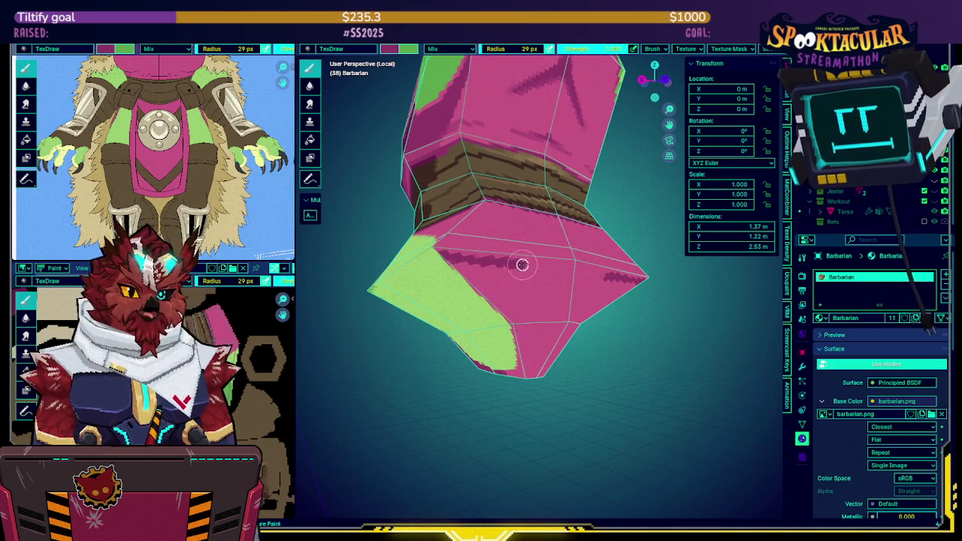
drag(519, 265, 589, 269)
middle_drag(496, 262, 490, 246)
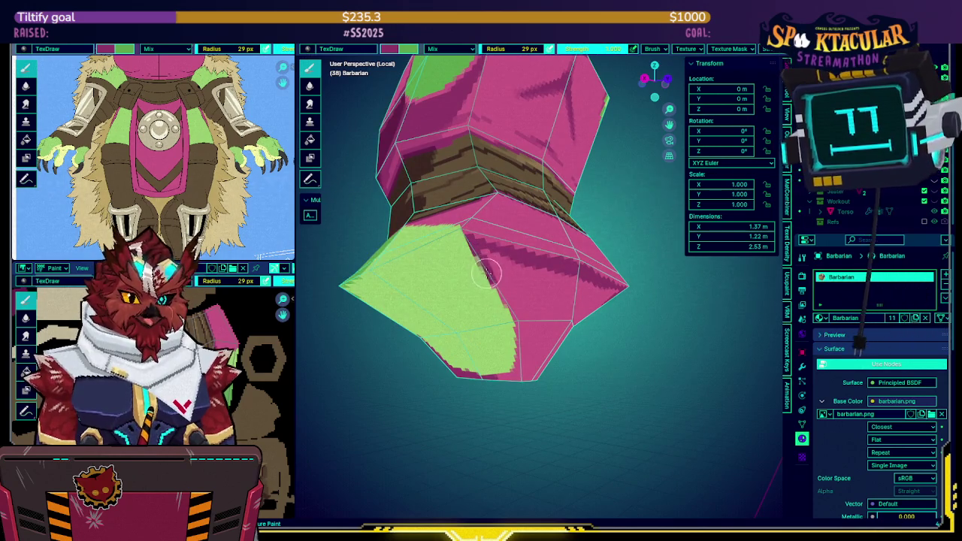
drag(482, 248, 499, 288)
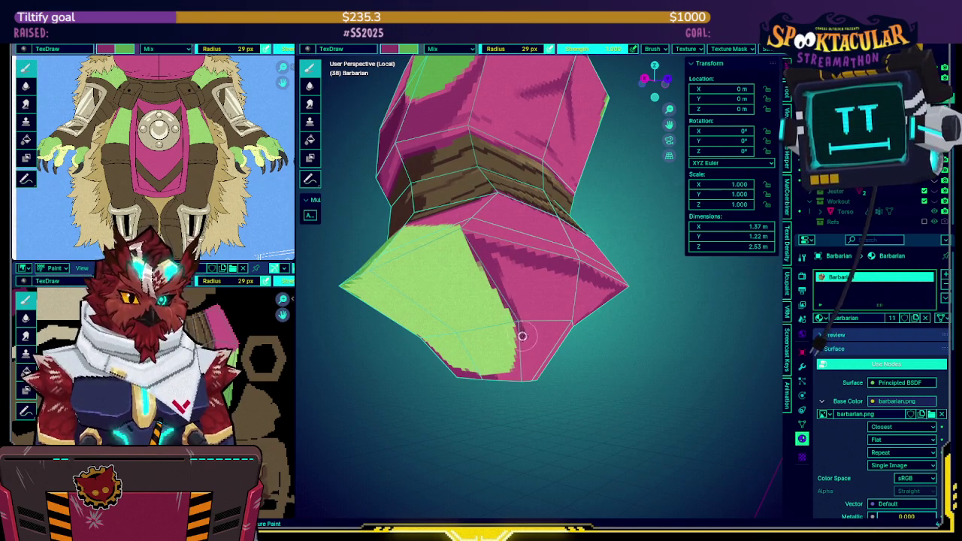
middle_drag(513, 312, 514, 316)
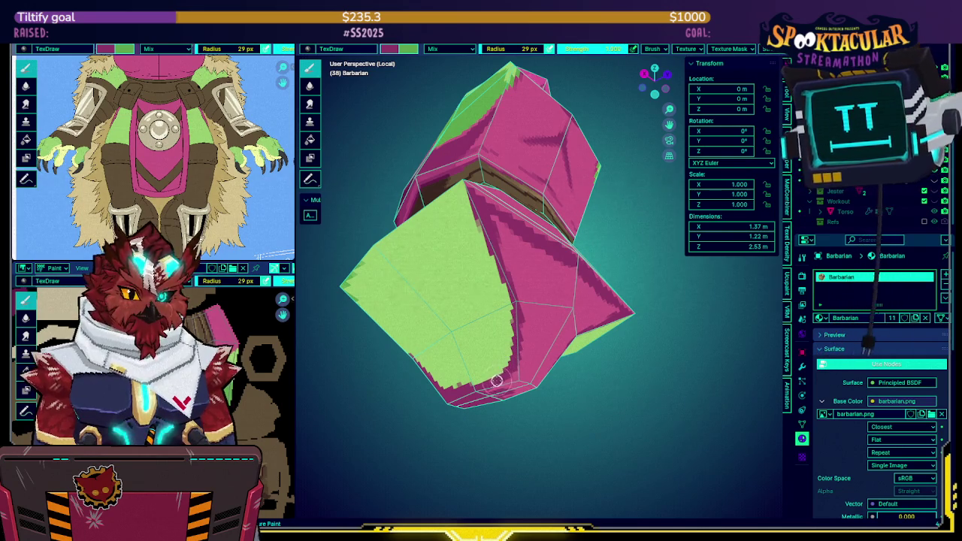
mouse_move(498, 387)
middle_down()
mouse_move(504, 345)
mouse_move(526, 353)
mouse_move(527, 327)
mouse_move(553, 279)
middle_up()
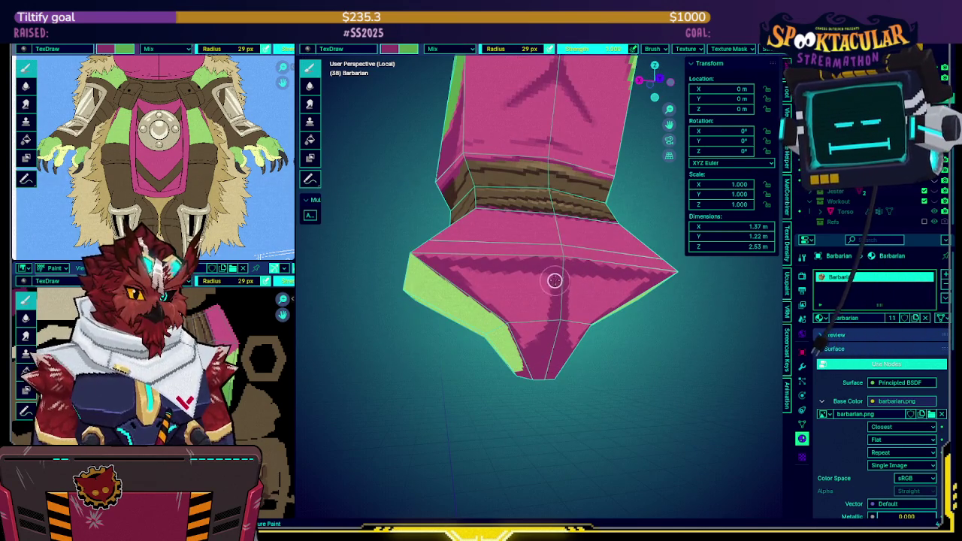
middle_drag(456, 273, 481, 262)
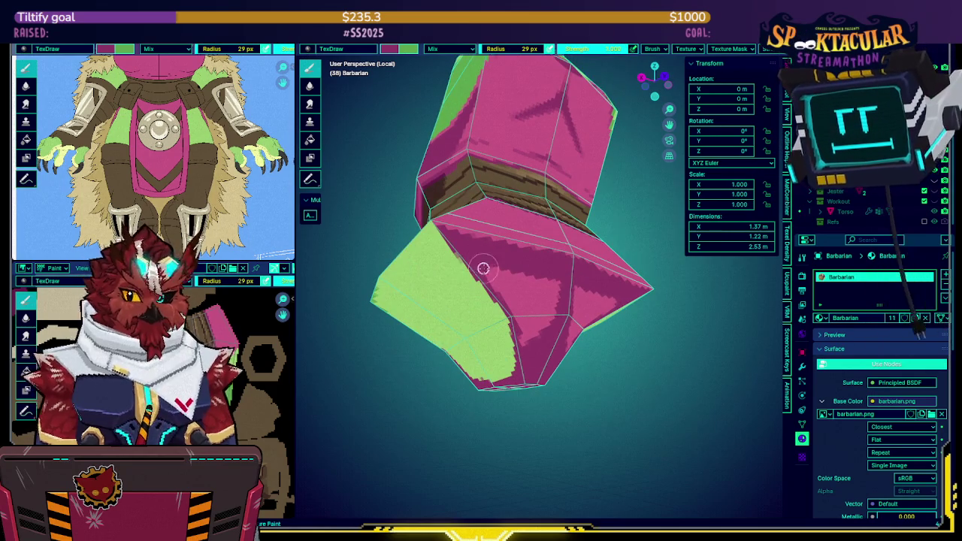
mouse_move(489, 275)
mouse_down()
mouse_move(504, 286)
mouse_move(526, 349)
mouse_move(489, 263)
mouse_move(532, 284)
mouse_move(549, 309)
mouse_move(545, 293)
mouse_up()
Darken the pink faces along the border with the green area.
mouse_move(533, 275)
middle_down()
mouse_move(519, 276)
mouse_move(545, 281)
mouse_move(532, 262)
mouse_move(562, 214)
middle_up()
key(KP_Divide)
key(KP_Divide)
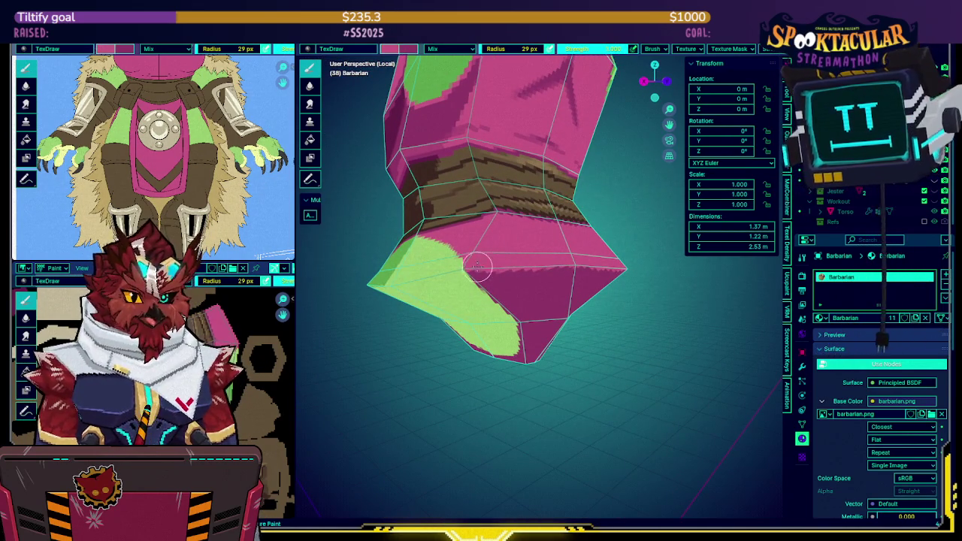
drag(546, 274, 539, 270)
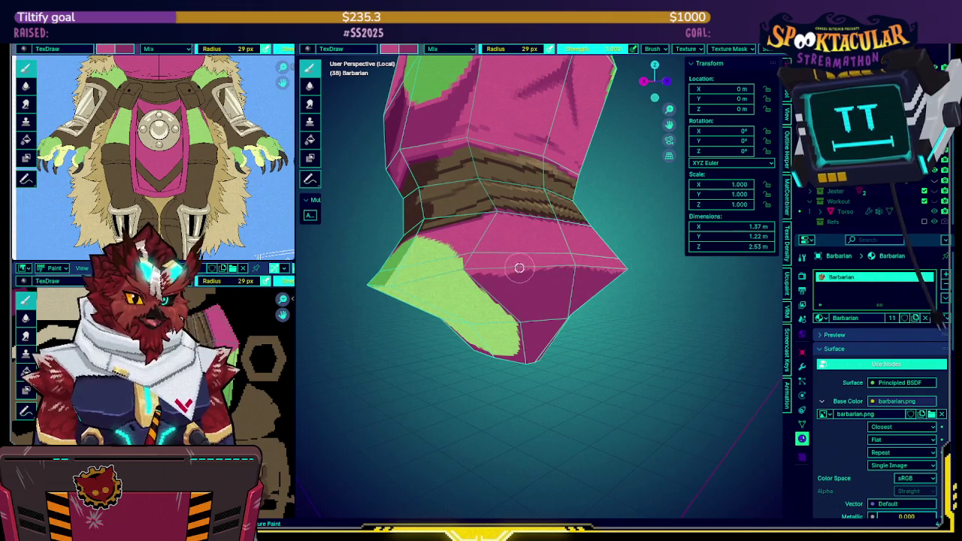
drag(490, 277, 520, 277)
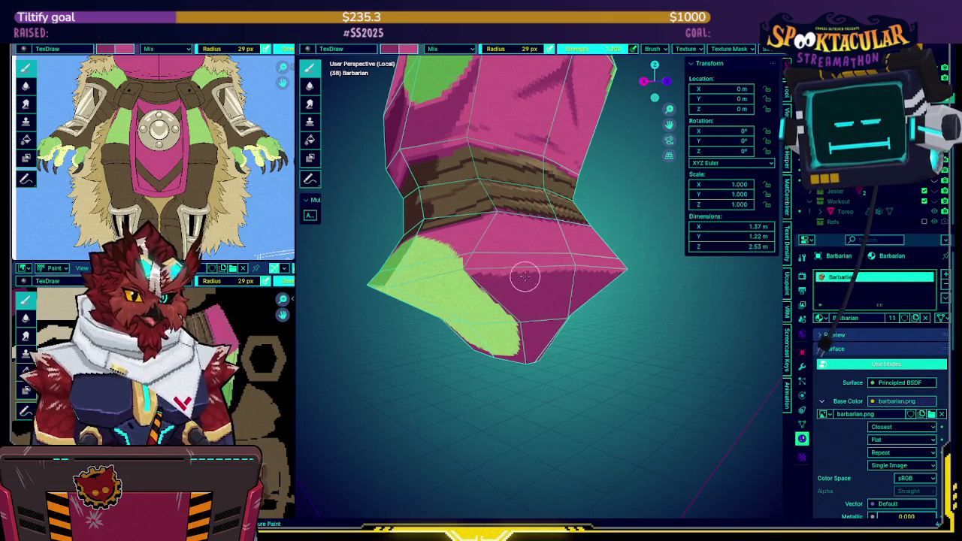
mouse_move(511, 275)
middle_down()
mouse_move(554, 253)
mouse_move(479, 286)
mouse_move(519, 262)
mouse_move(468, 260)
middle_up()
key(KP_Divide)
key(KP_Divide)
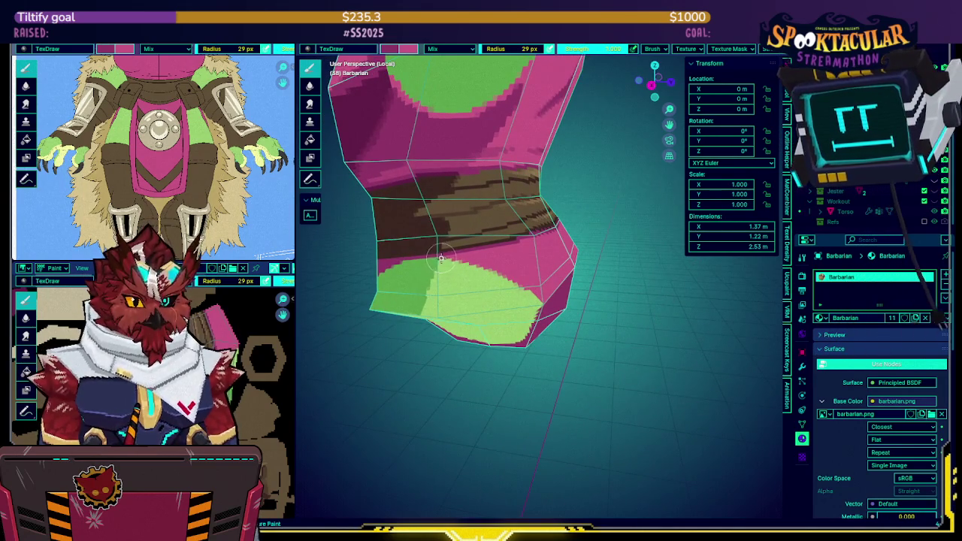
Swap brush colours and sample the green skin tone from the painted mesh.
middle_drag(475, 257, 487, 246)
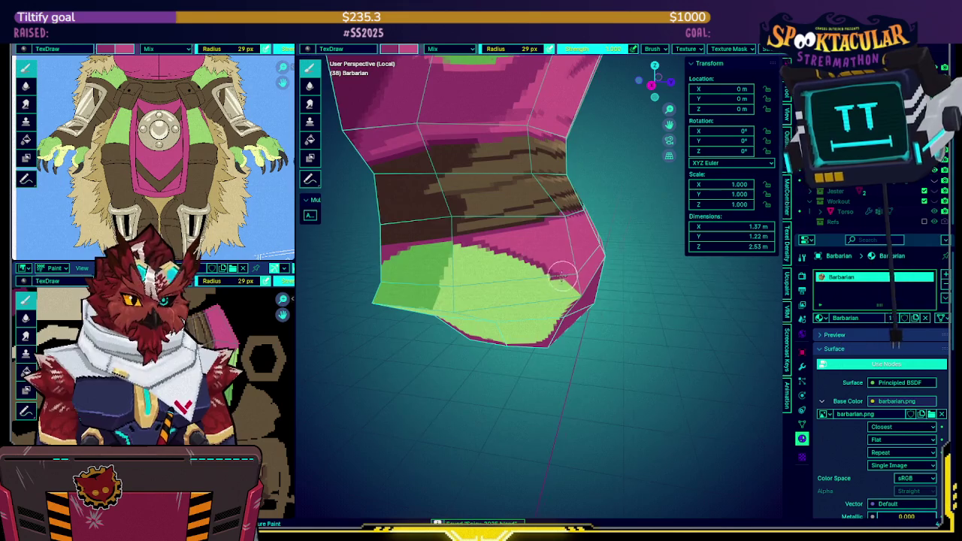
middle_drag(562, 275, 522, 268)
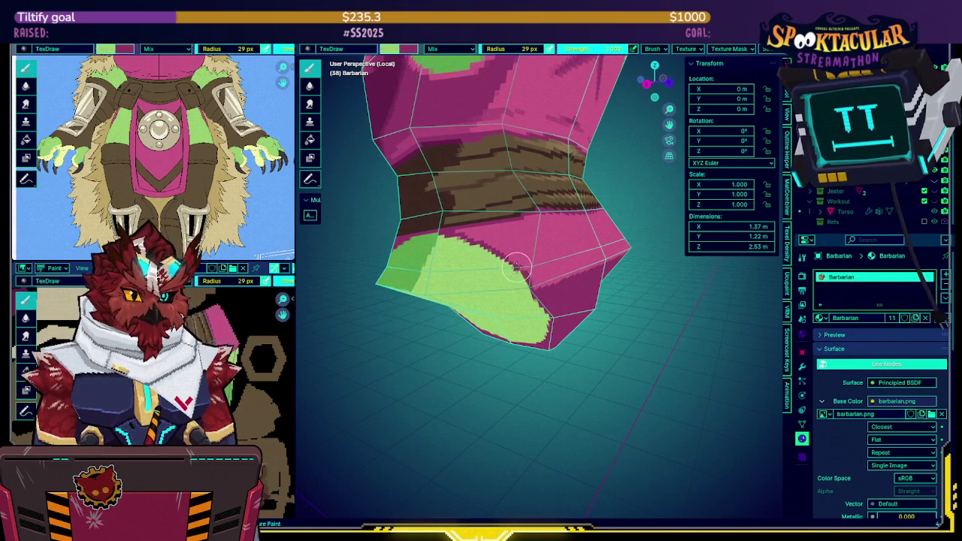
key(x)
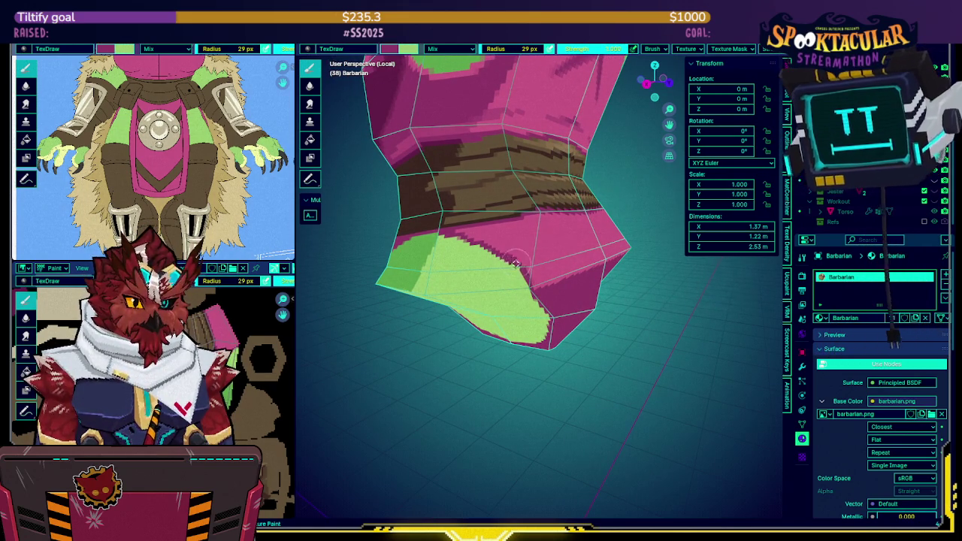
key(s)
mouse_move(520, 255)
middle_down()
mouse_move(463, 256)
mouse_move(530, 235)
mouse_move(492, 270)
middle_up()
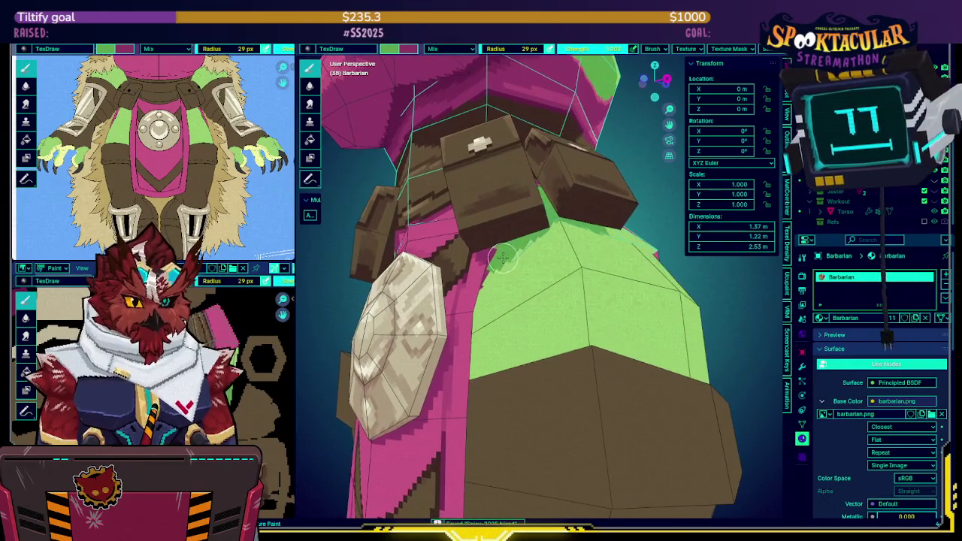
Look over the torso's green lower faces from several angles and resample the green.
middle_drag(486, 281, 489, 248)
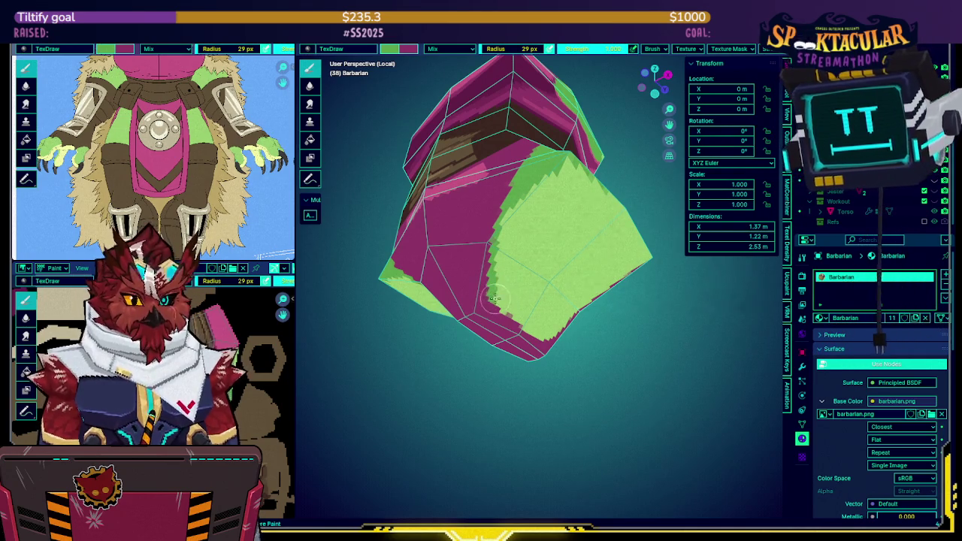
middle_drag(507, 309, 558, 218)
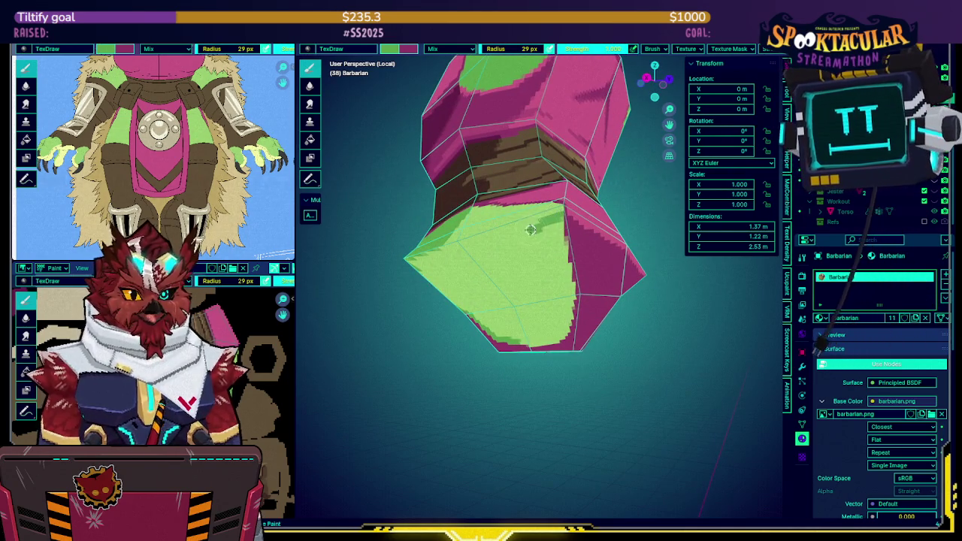
middle_drag(538, 226, 451, 218)
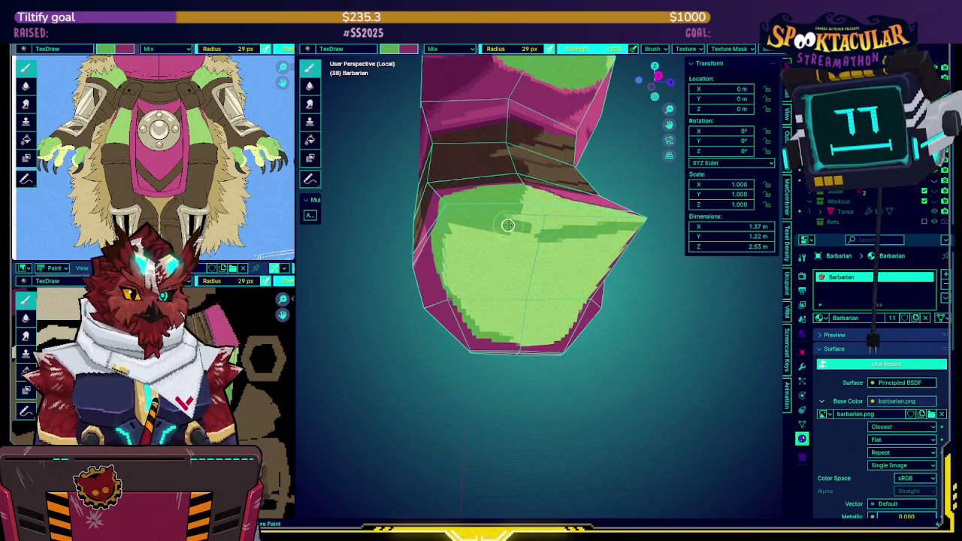
middle_drag(581, 226, 484, 237)
key(s)
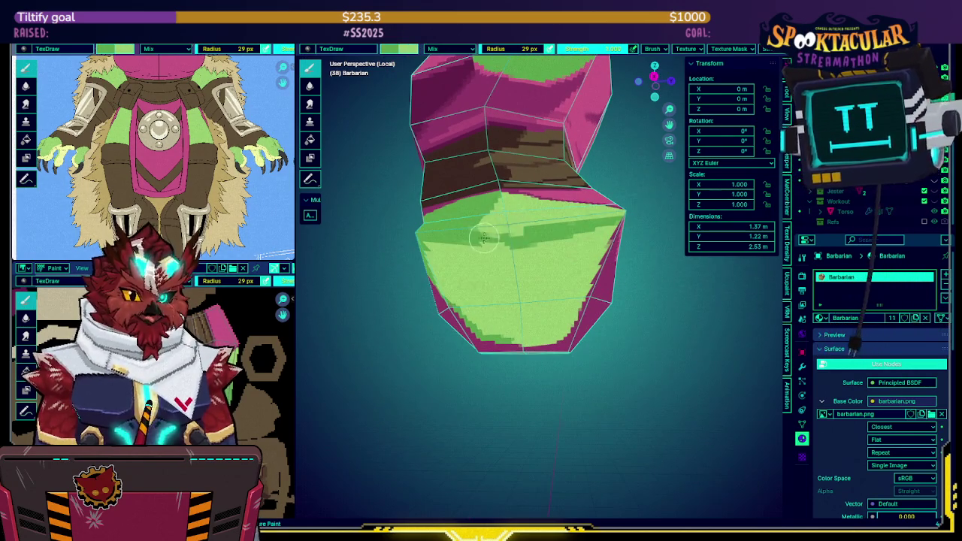
Paint darker shading strokes across the torso's lower front faces in the isolated view.
middle_drag(579, 225, 526, 226)
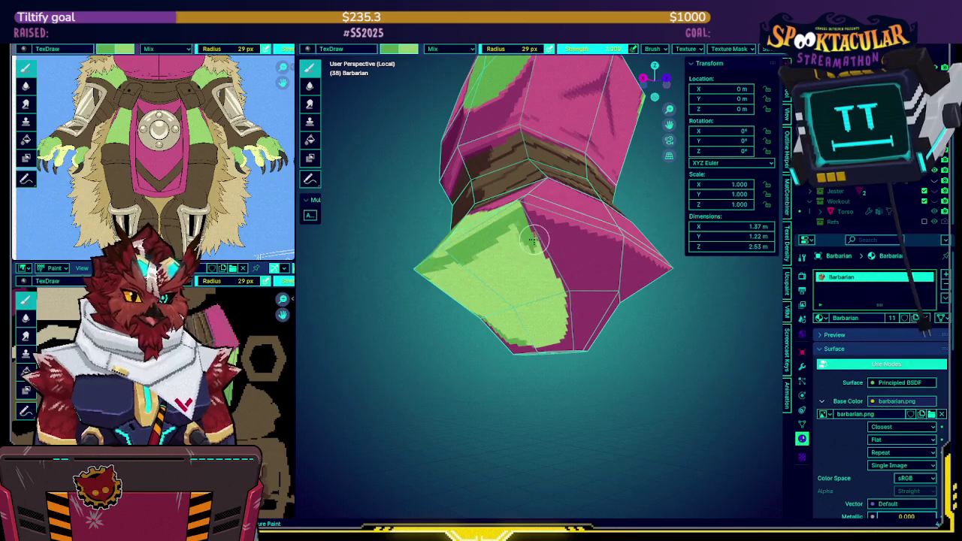
middle_drag(536, 242, 546, 250)
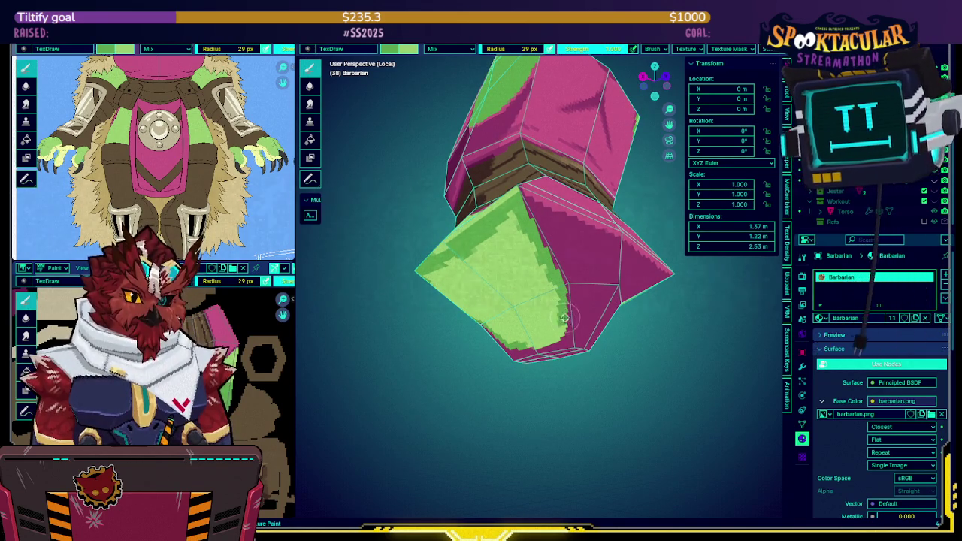
mouse_move(561, 308)
middle_down()
mouse_move(580, 295)
mouse_move(562, 305)
mouse_move(520, 275)
mouse_move(576, 257)
mouse_move(462, 204)
middle_up()
middle_drag(470, 166, 481, 194)
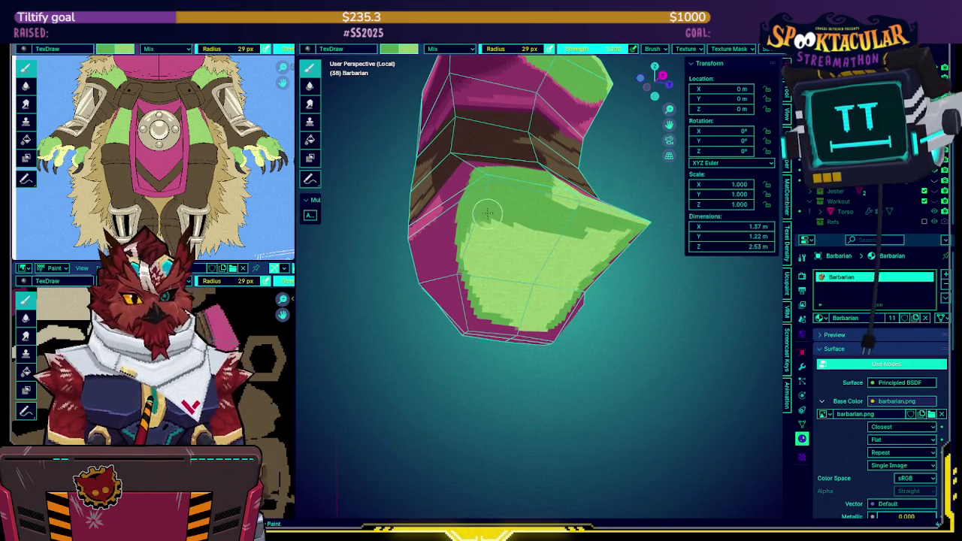
middle_drag(496, 212, 518, 214)
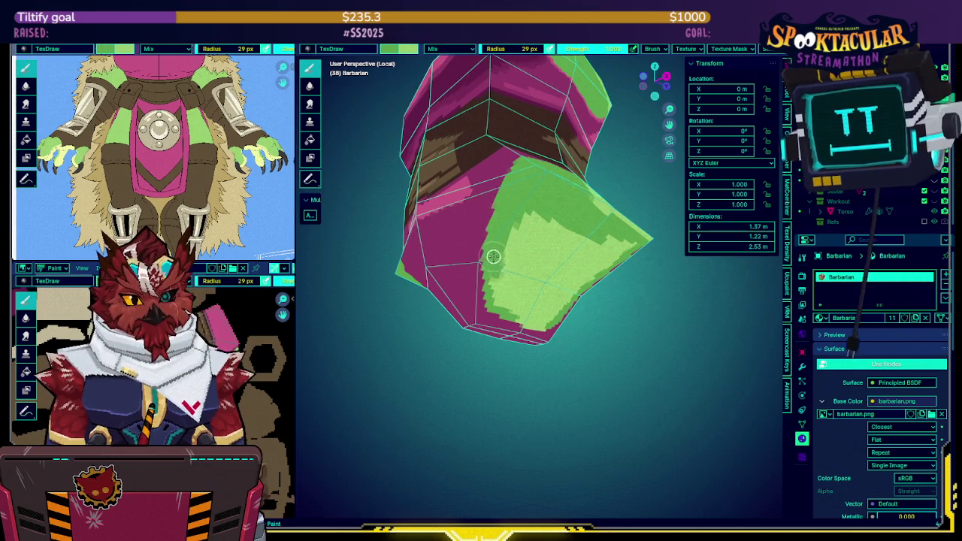
middle_drag(526, 308, 522, 318)
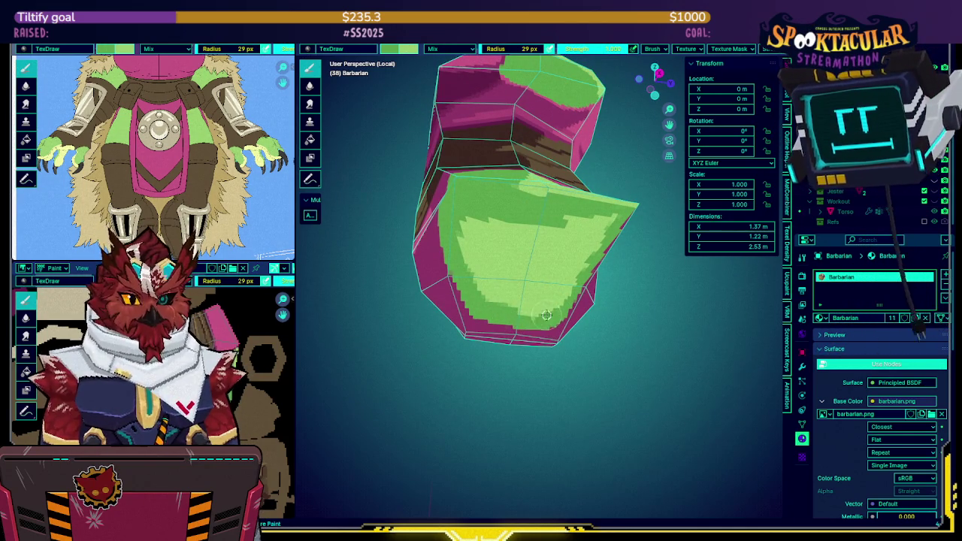
mouse_move(549, 299)
mouse_down()
mouse_move(510, 306)
mouse_move(457, 242)
mouse_move(476, 232)
mouse_move(489, 264)
mouse_move(533, 256)
mouse_up()
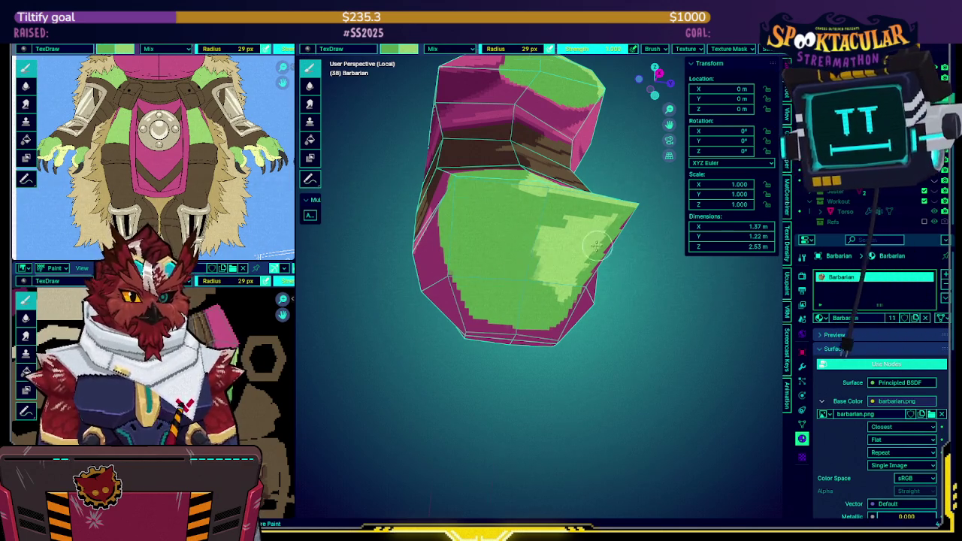
middle_drag(534, 255, 557, 302)
mouse_move(557, 302)
mouse_down()
mouse_move(536, 286)
mouse_move(494, 279)
mouse_move(509, 226)
mouse_up()
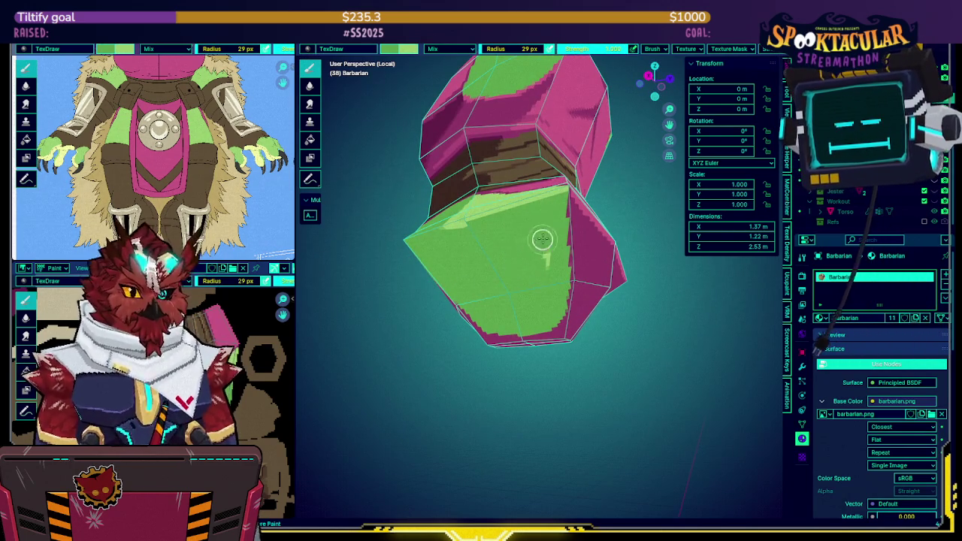
middle_drag(529, 230, 545, 208)
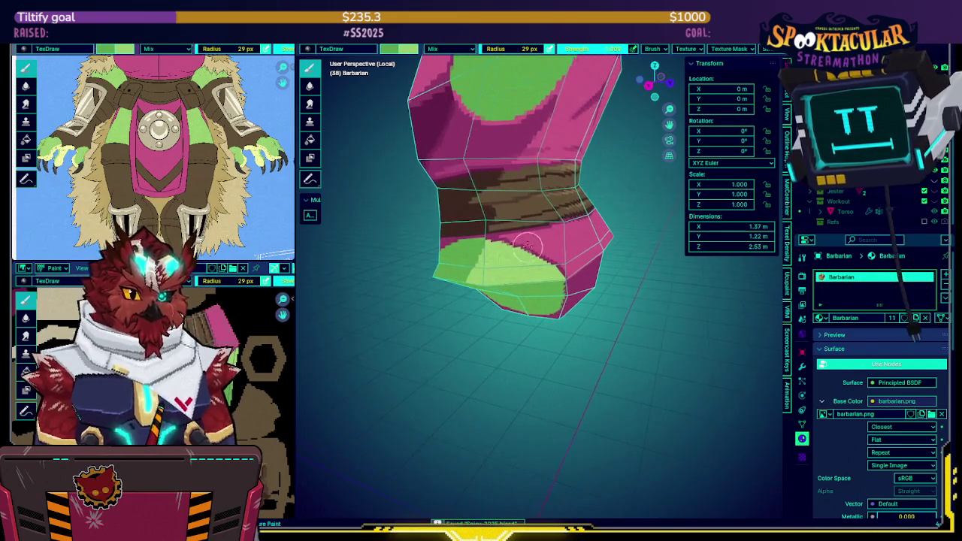
Repeatedly toggle local view to compare the isolated torso with the full barbarian.
key(KP_Divide)
middle_drag(545, 207, 576, 195)
key(KP_Divide)
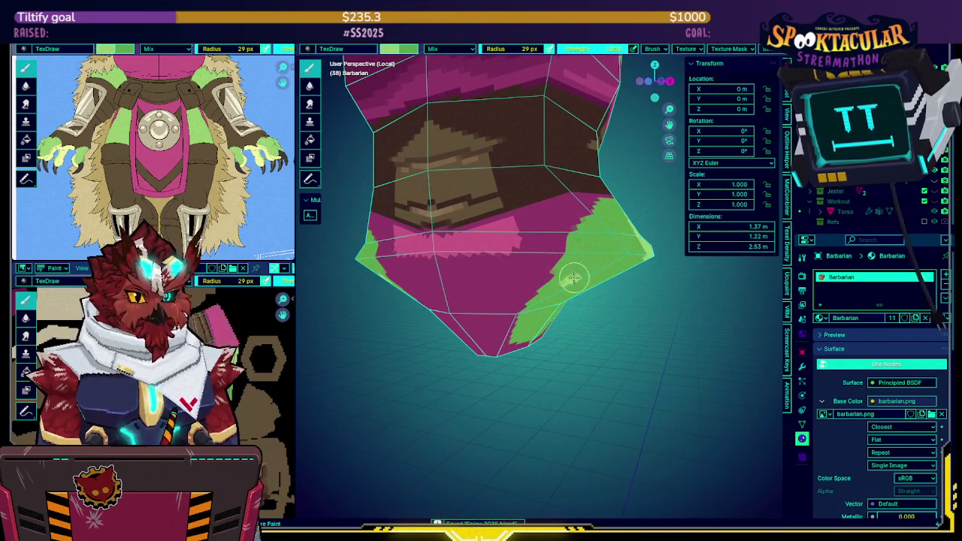
middle_drag(586, 271, 583, 261)
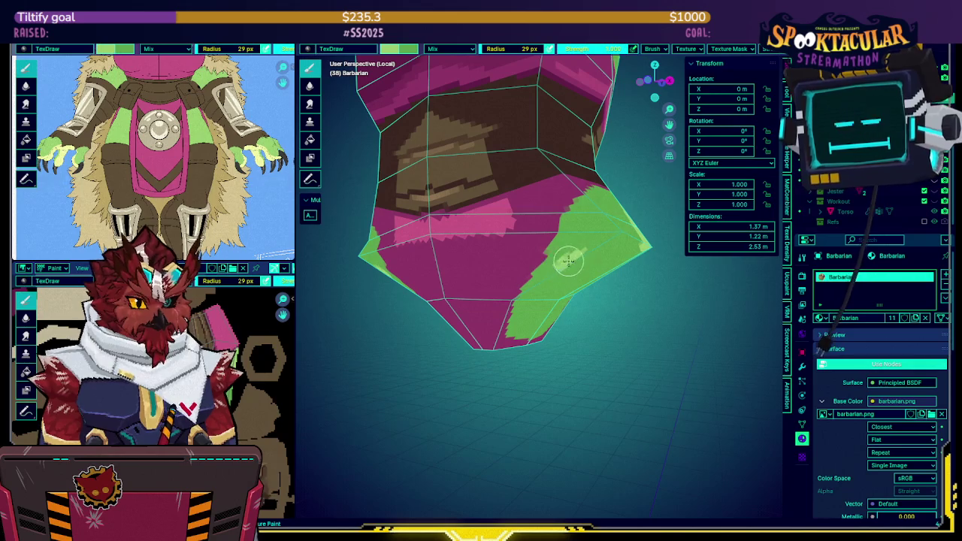
middle_drag(571, 255, 575, 236)
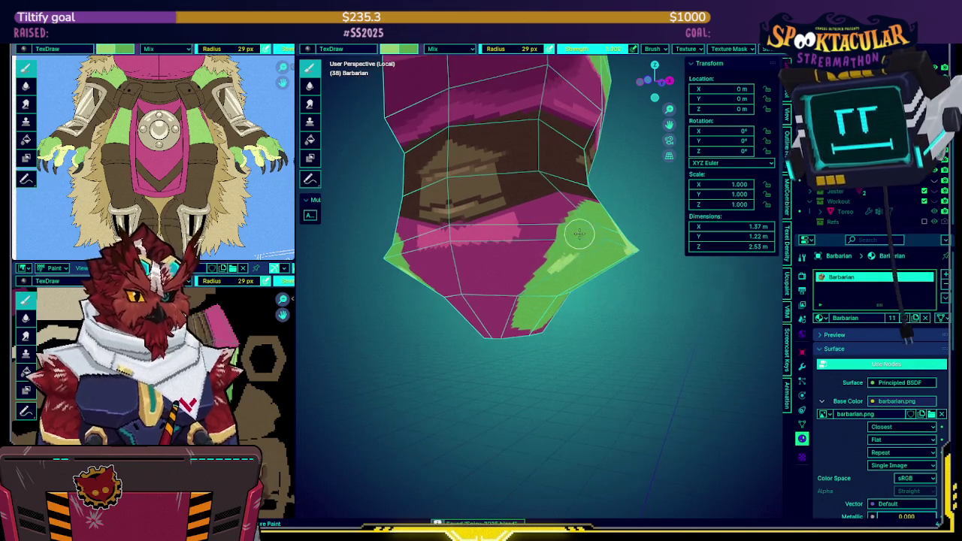
key(KP_Divide)
key(KP_Divide)
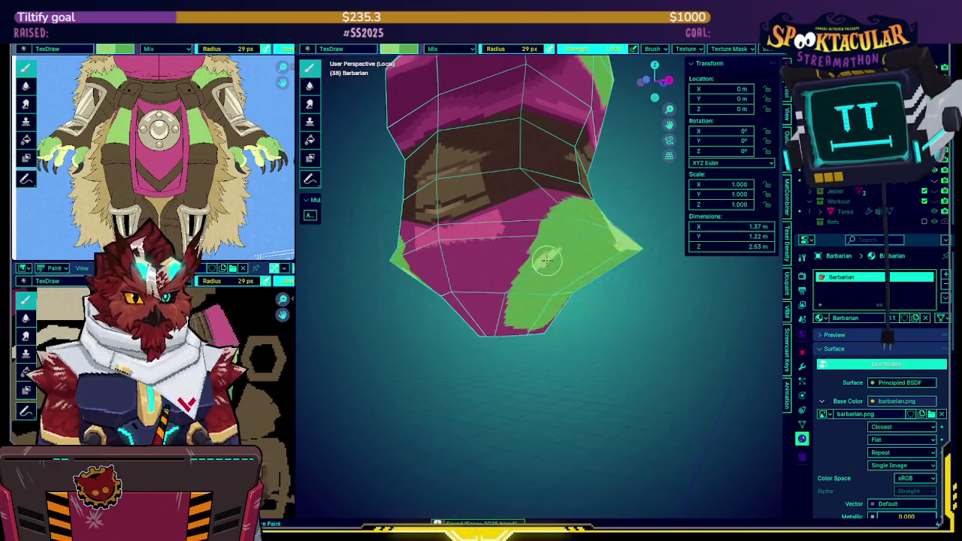
key(KP_Divide)
key(KP_Divide)
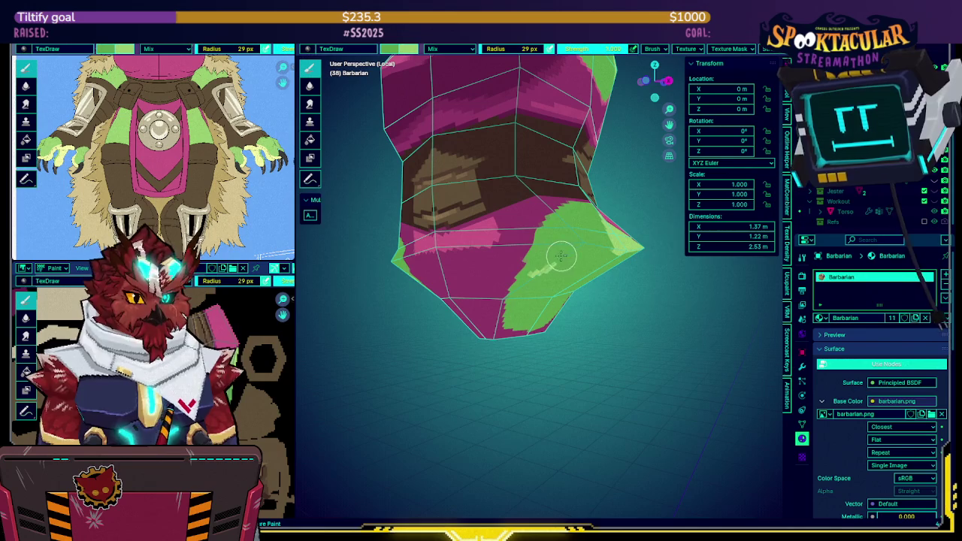
key(KP_Divide)
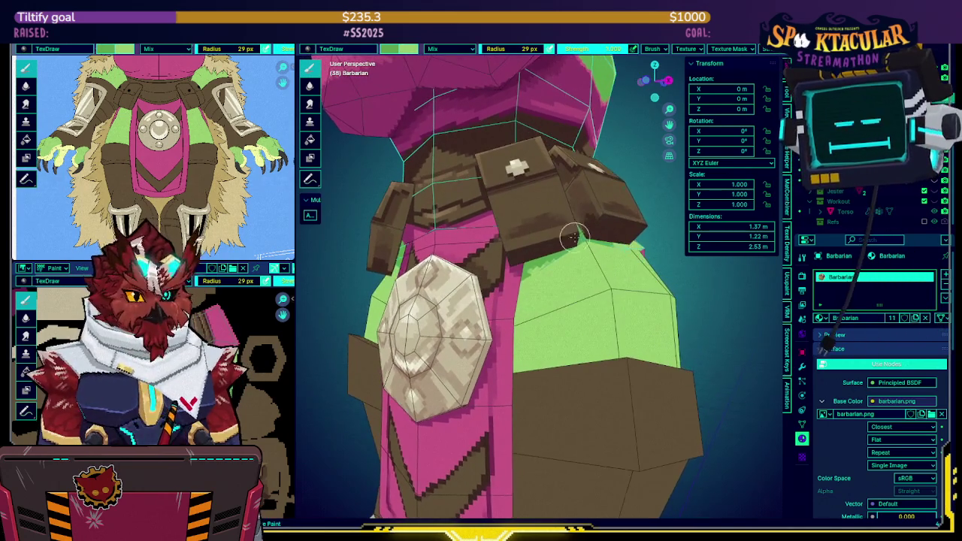
key(KP_Divide)
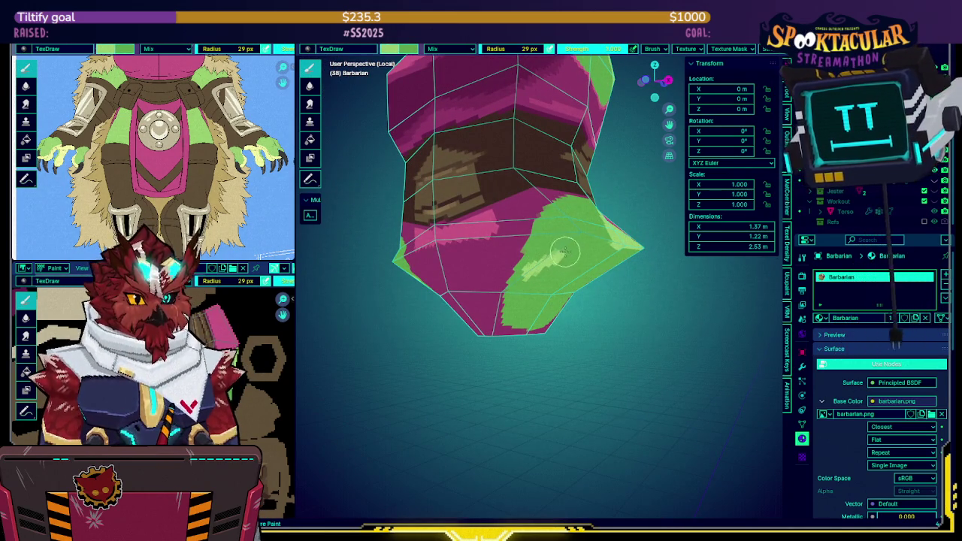
key(KP_Divide)
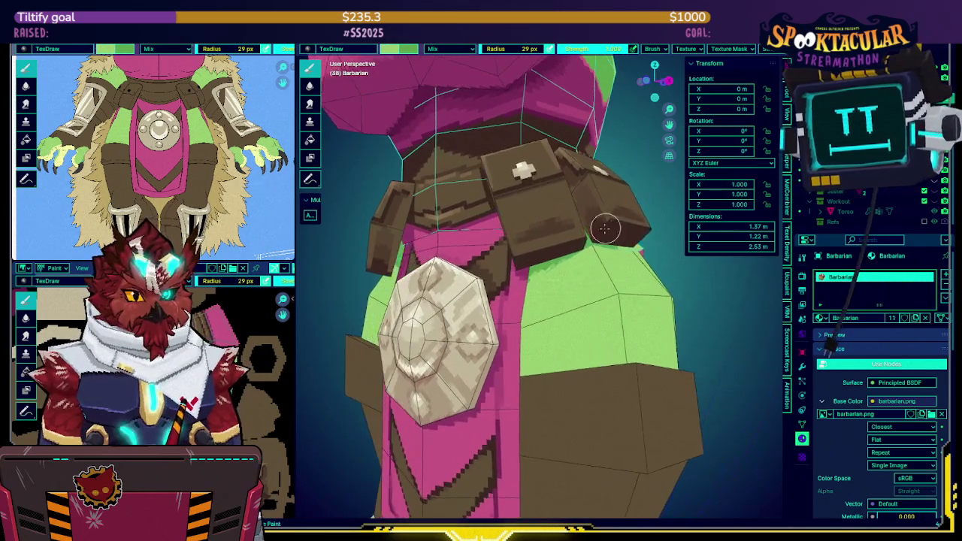
key(KP_Divide)
key(KP_Divide)
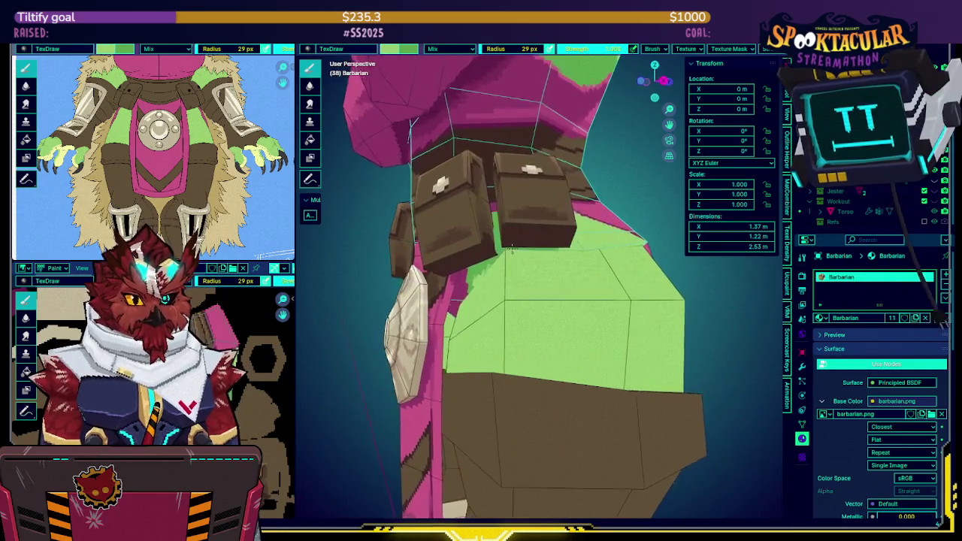
key(KP_Divide)
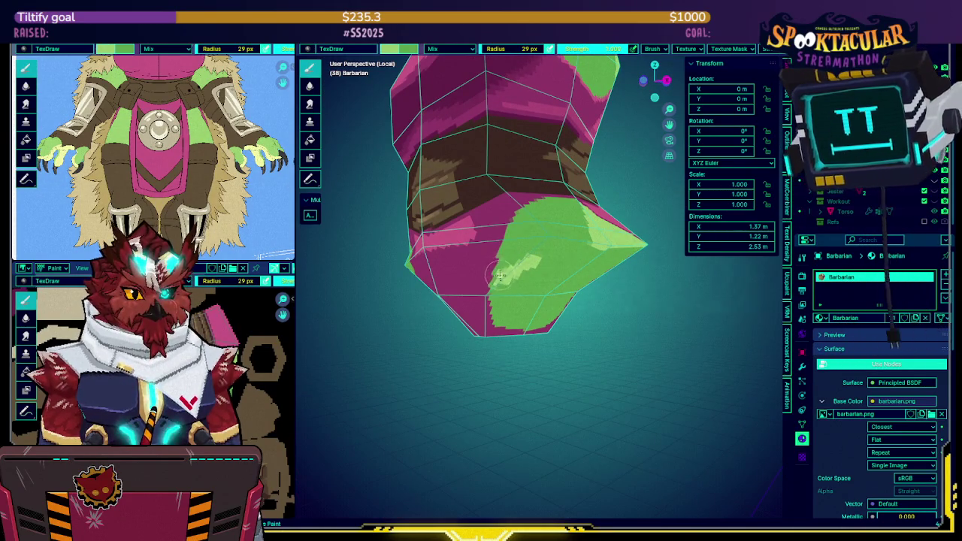
key(KP_Divide)
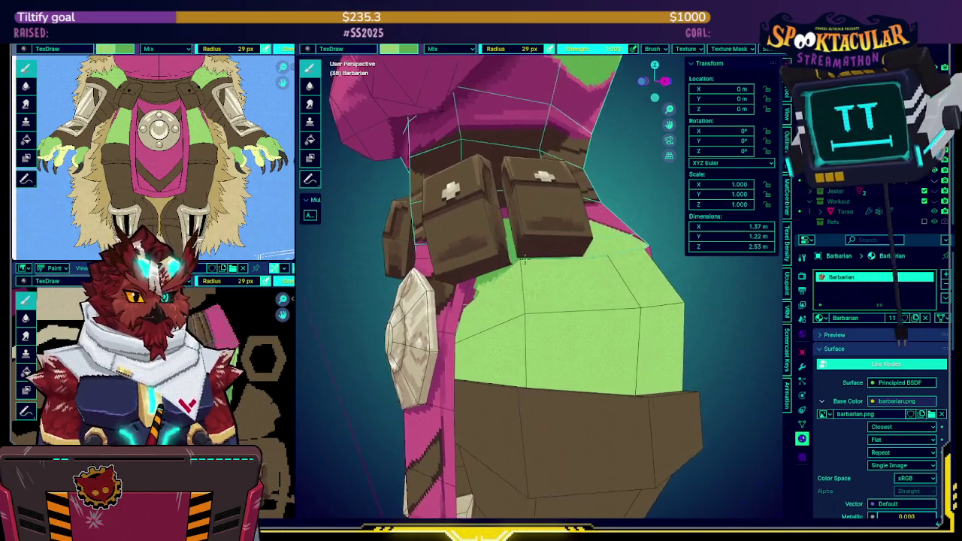
key(KP_Divide)
key(KP_Divide)
key(KP_Divide)
key(KP_Divide)
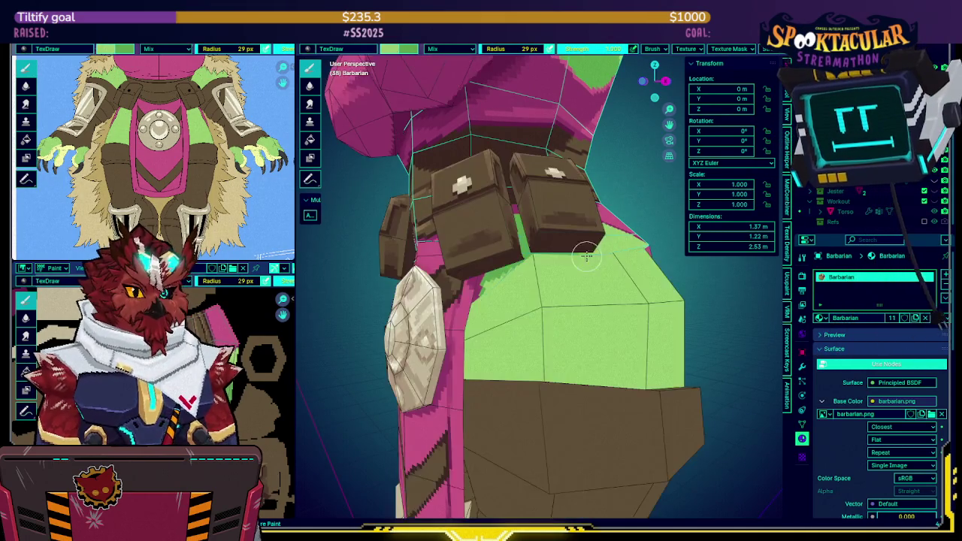
key(KP_Divide)
key(KP_Divide)
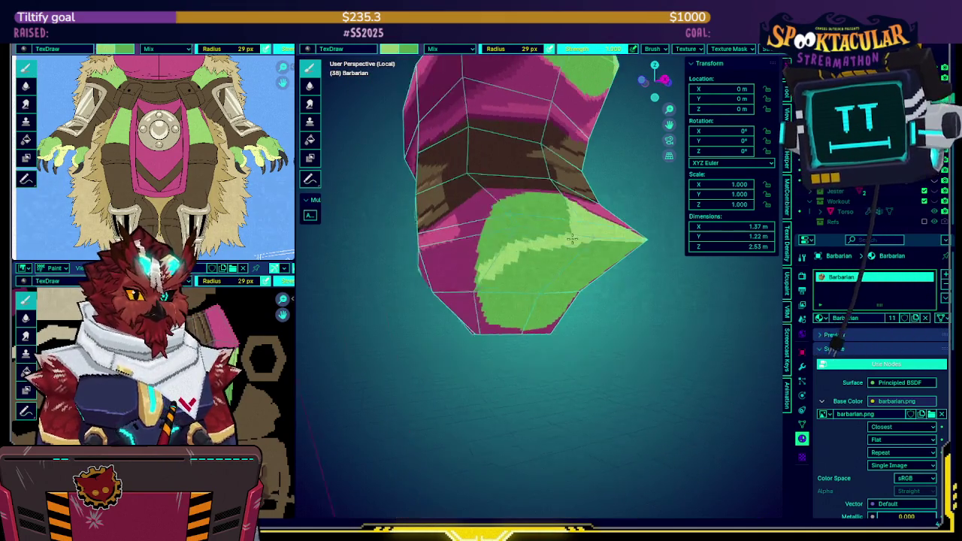
key(KP_Divide)
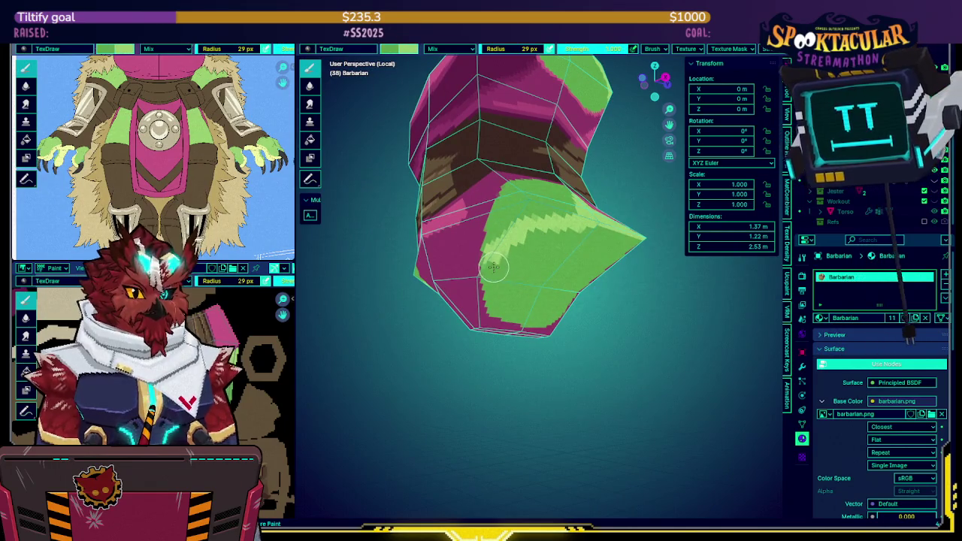
mouse_move(524, 251)
middle_down()
mouse_move(559, 228)
mouse_move(510, 212)
mouse_move(522, 278)
mouse_move(509, 271)
mouse_move(537, 299)
middle_up()
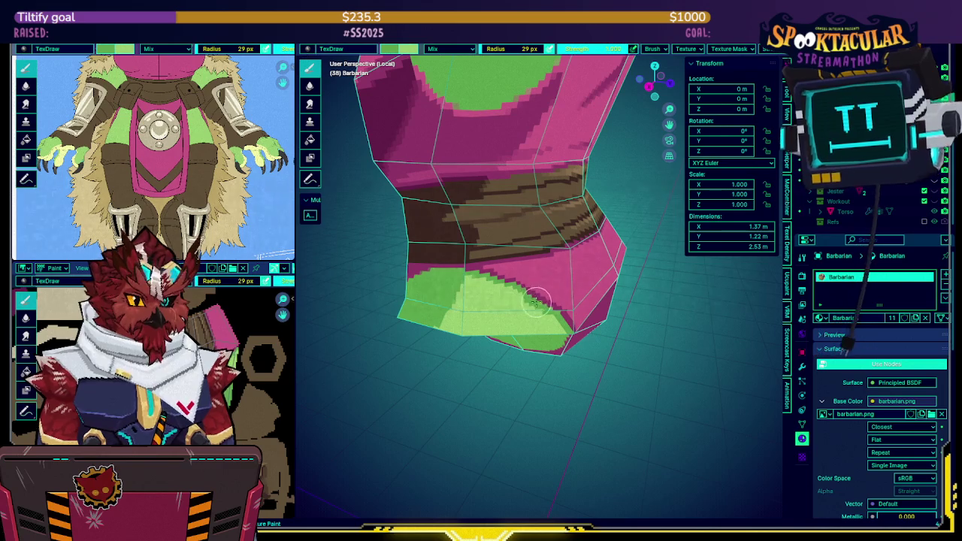
mouse_move(554, 304)
middle_down()
mouse_move(552, 231)
mouse_move(533, 250)
mouse_move(496, 260)
middle_up()
Exit local view, zoom in on the waist and turn the wireframe overlay back on.
key(KP_Divide)
scroll(486, 261, up, 2)
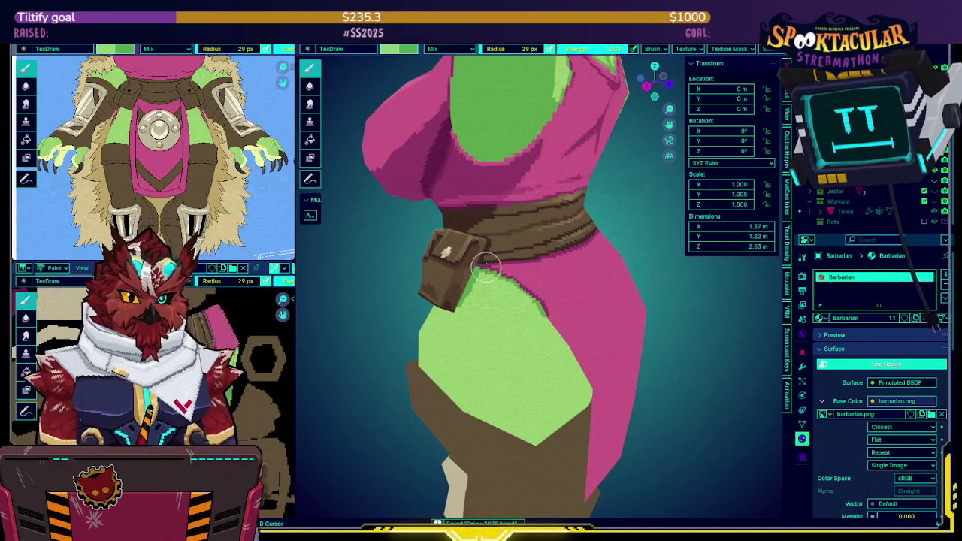
scroll(487, 262, up, 1)
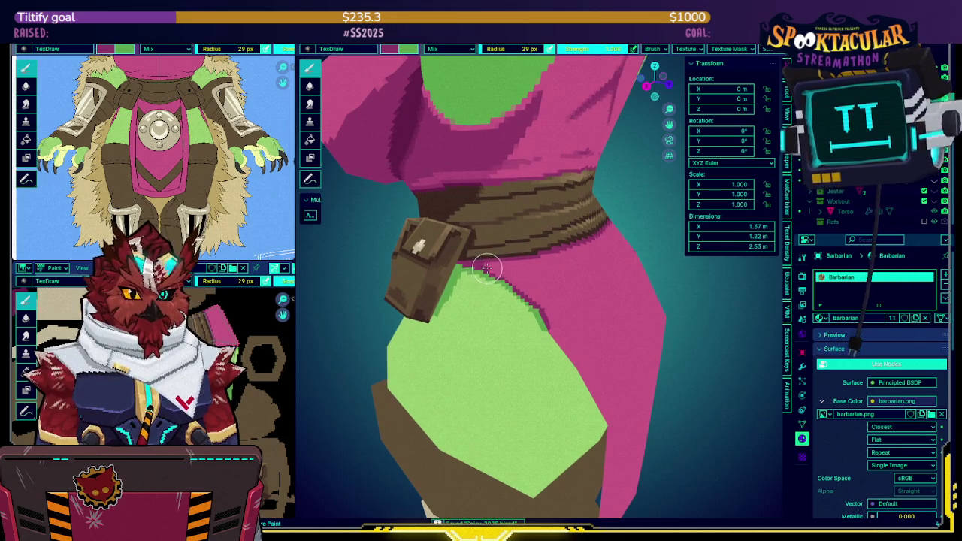
key(shift+alt+z)
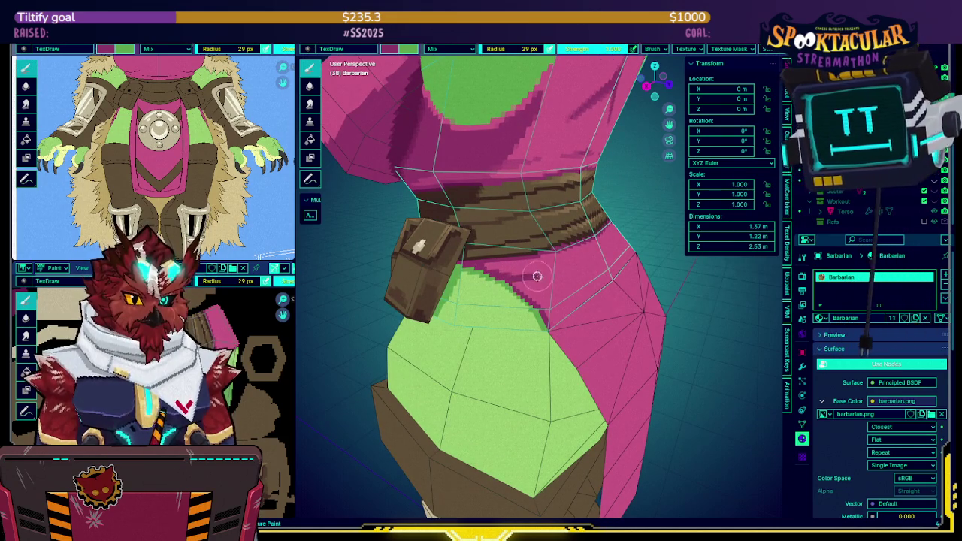
middle_drag(569, 266, 552, 266)
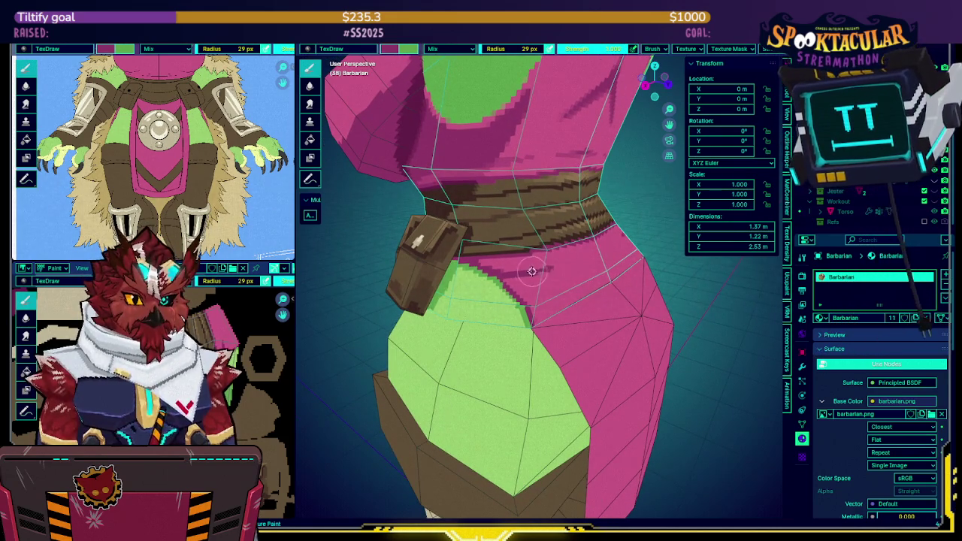
Swap to the darker pink paint colour and orbit to a side-on view of the waist.
key(x)
mouse_move(550, 265)
middle_down()
mouse_move(524, 274)
mouse_move(567, 255)
middle_up()
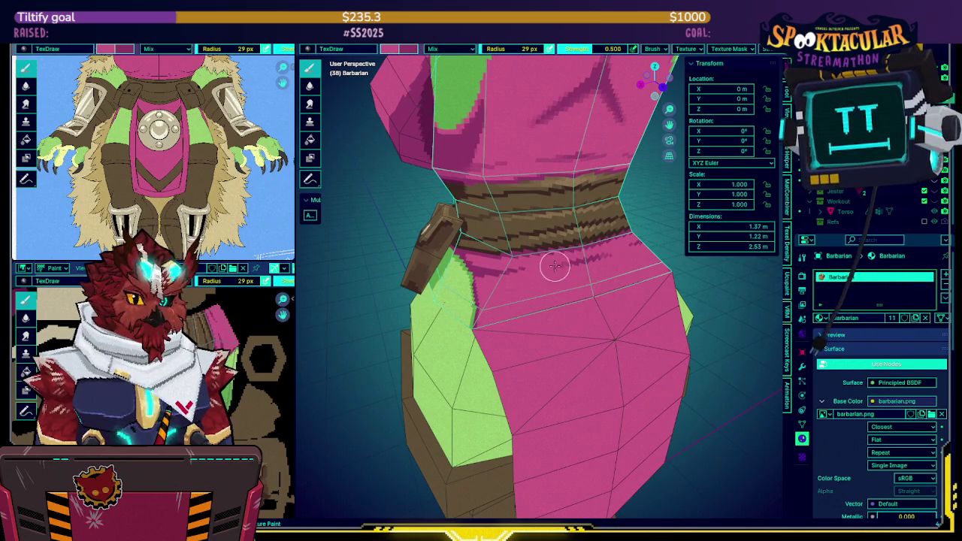
middle_drag(507, 272, 517, 271)
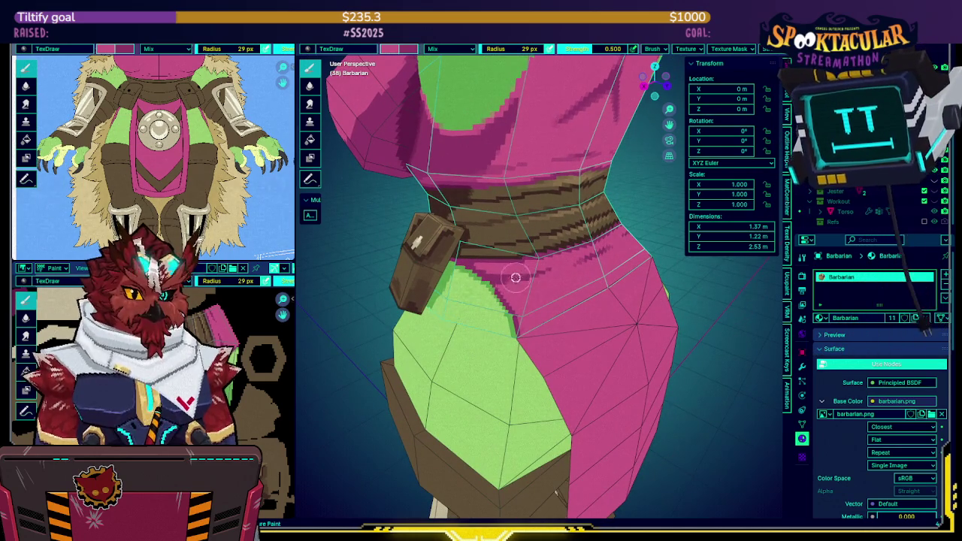
mouse_move(547, 275)
middle_down()
mouse_move(584, 234)
mouse_move(542, 266)
middle_up()
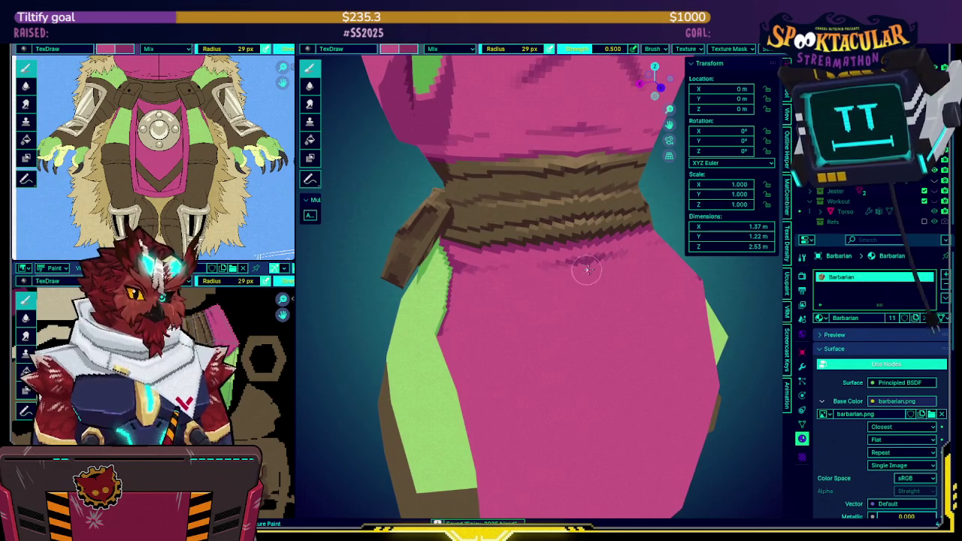
mouse_move(568, 245)
middle_down()
mouse_move(574, 254)
mouse_move(563, 262)
mouse_move(631, 226)
mouse_move(547, 256)
middle_up()
scroll(547, 256, up, 2)
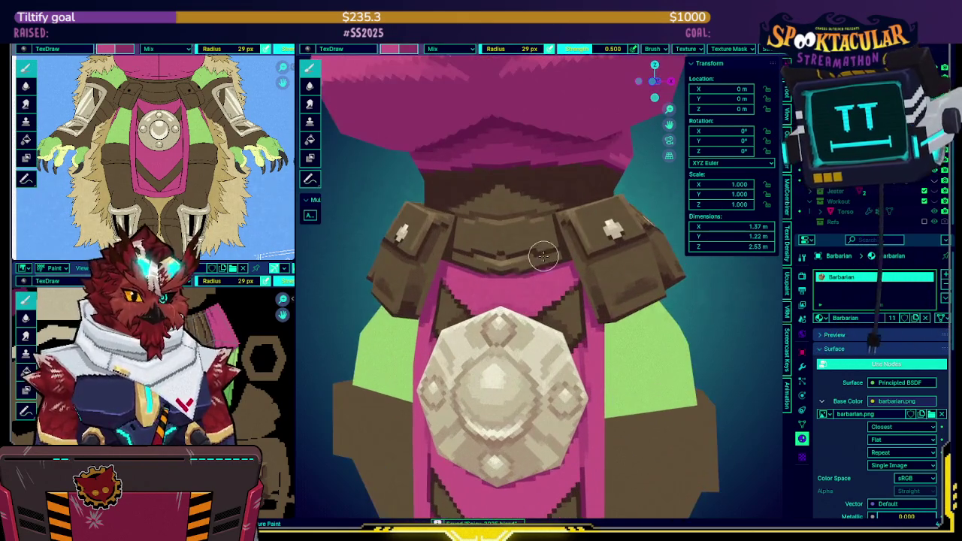
Make the Plane loincloth the painted object, toggling Edit Mode to check its faces.
key(alt+q)
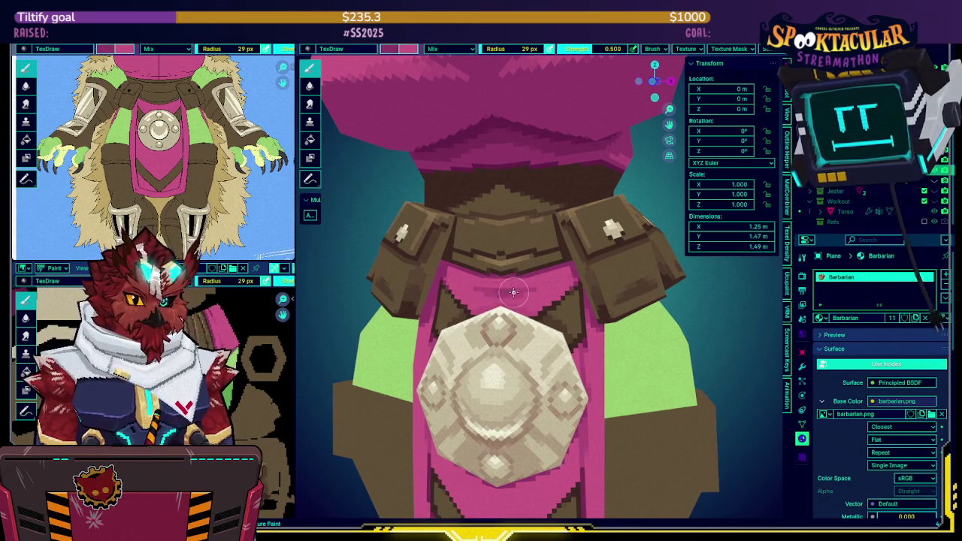
scroll(507, 290, down, 3)
scroll(508, 290, down, 3)
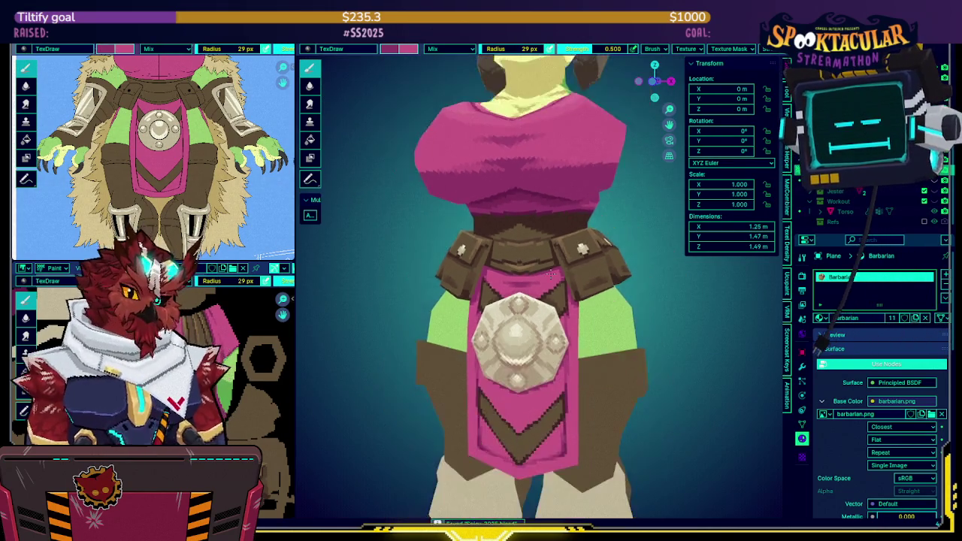
middle_drag(508, 290, 375, 316)
scroll(572, 259, down, 2)
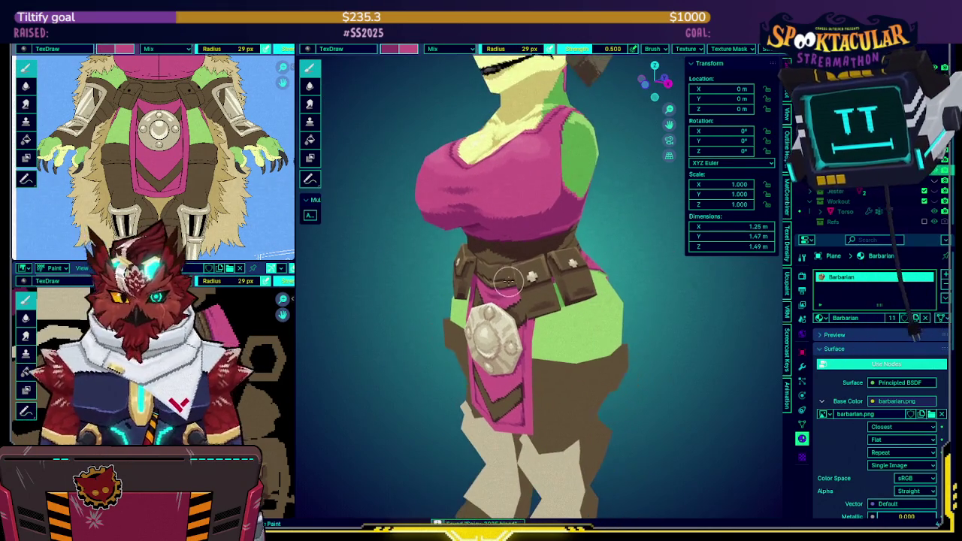
key(Tab)
key(Tab)
mouse_move(573, 259)
middle_down()
mouse_move(544, 234)
mouse_move(612, 195)
mouse_move(565, 252)
mouse_move(518, 257)
mouse_move(558, 298)
middle_up()
scroll(612, 195, up, 3)
scroll(611, 196, up, 1)
key(Tab)
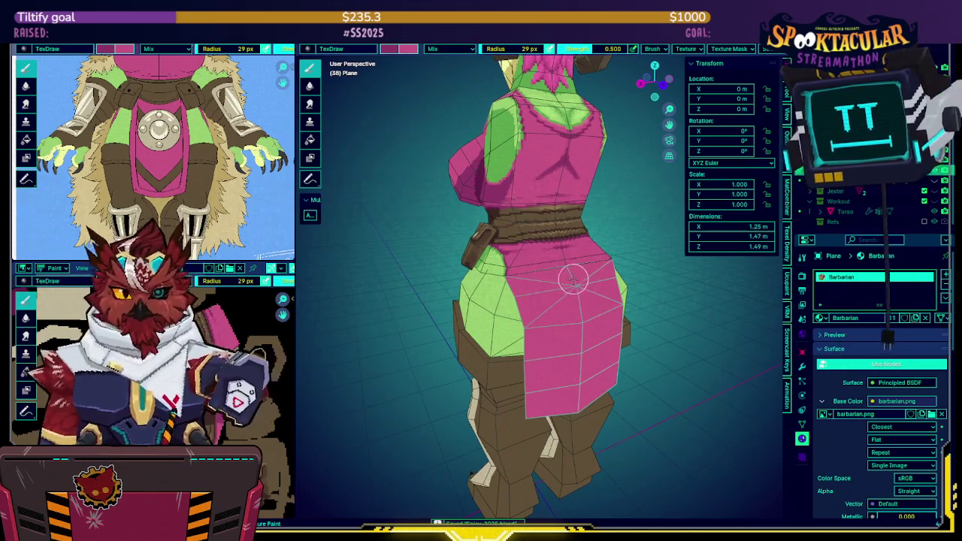
Inspect the loincloth from the front and side and show the wireframe overlay.
mouse_move(576, 275)
middle_down()
mouse_move(580, 210)
mouse_move(583, 257)
mouse_move(564, 223)
mouse_move(588, 248)
mouse_move(544, 226)
middle_up()
scroll(584, 257, up, 3)
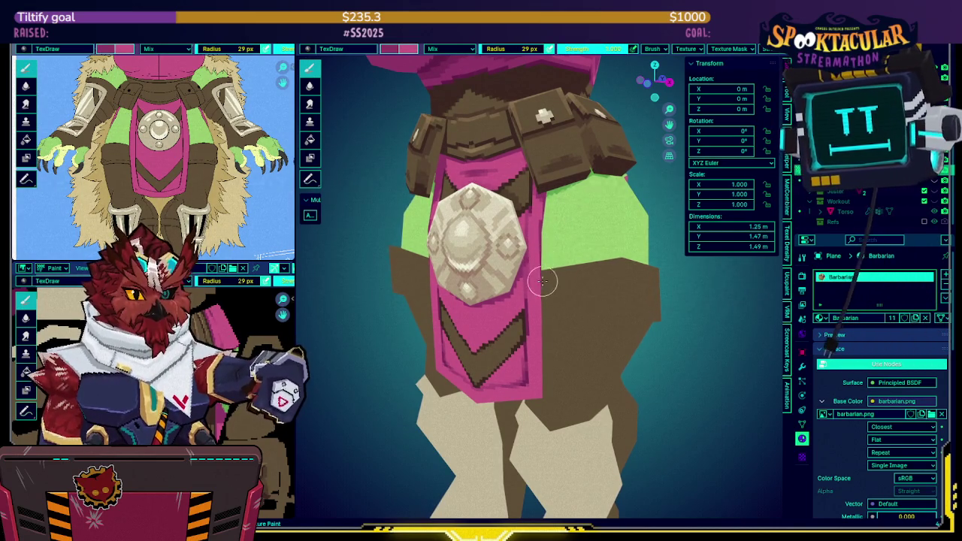
shift+middle_drag(541, 303, 552, 248)
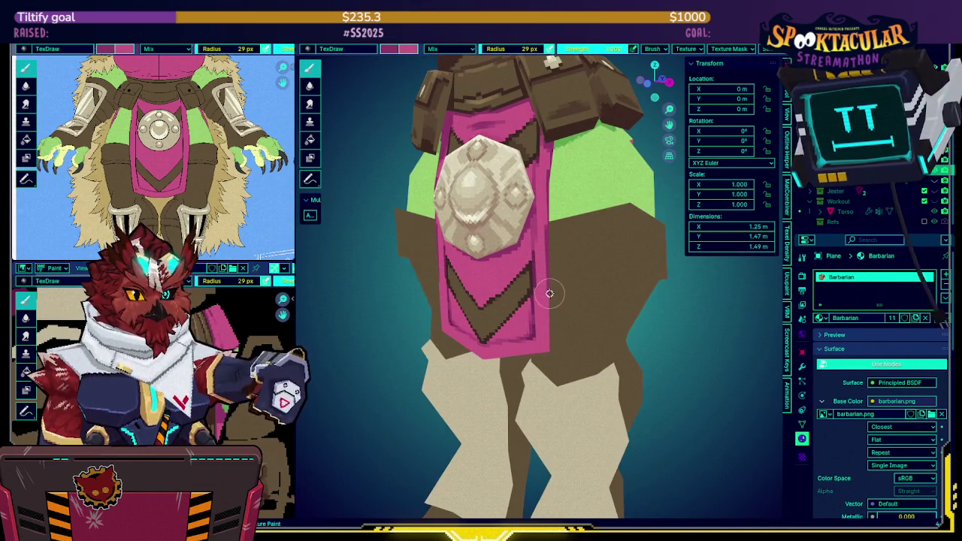
middle_drag(554, 318, 578, 315)
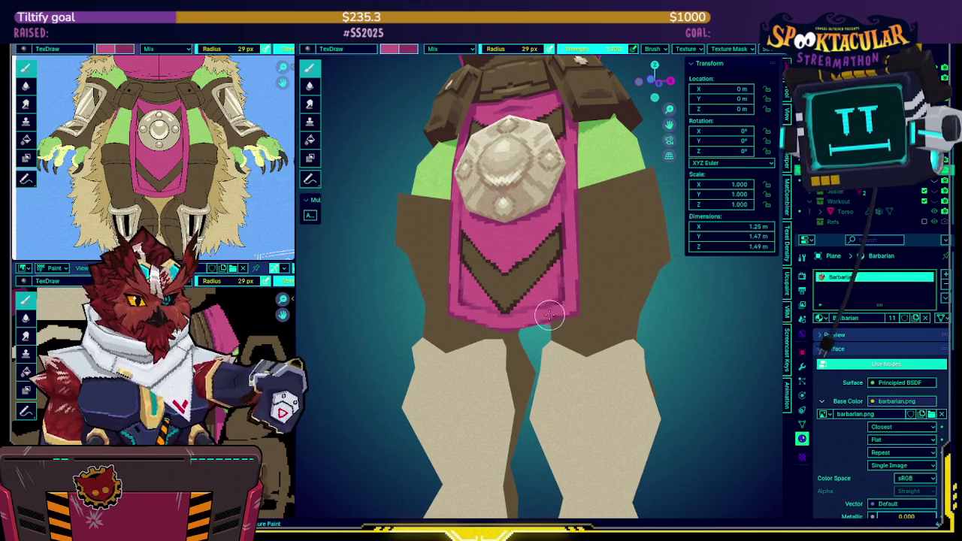
scroll(565, 306, up, 1)
scroll(582, 285, up, 1)
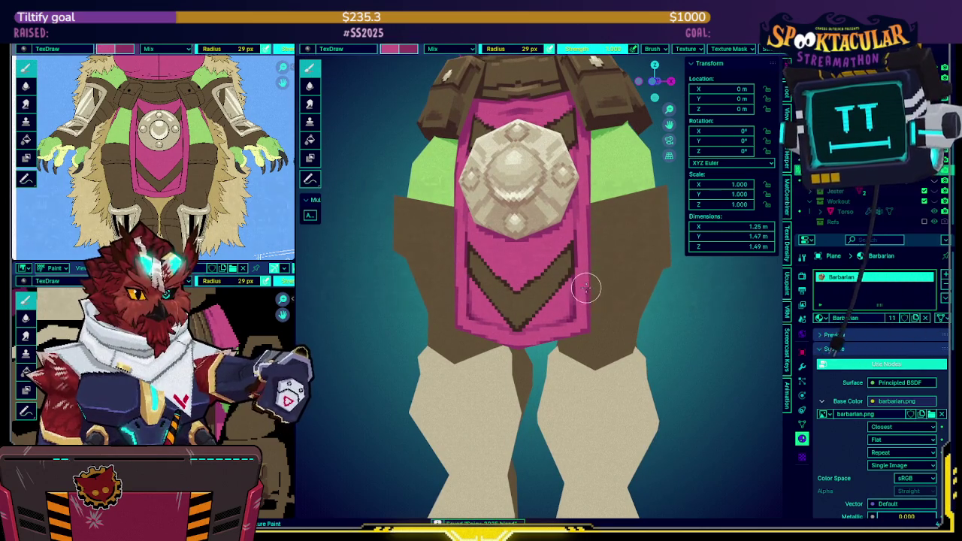
middle_drag(594, 266, 537, 218)
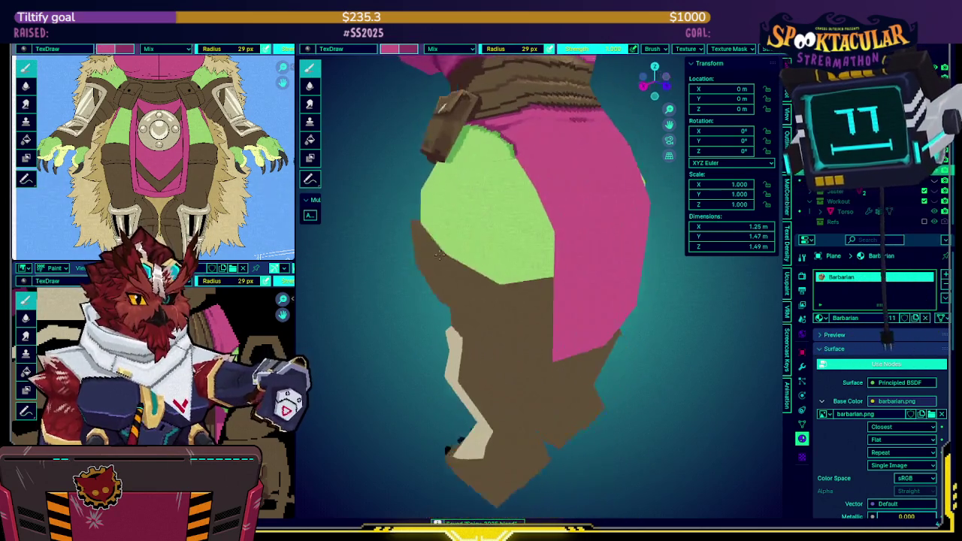
key(shift+alt+z)
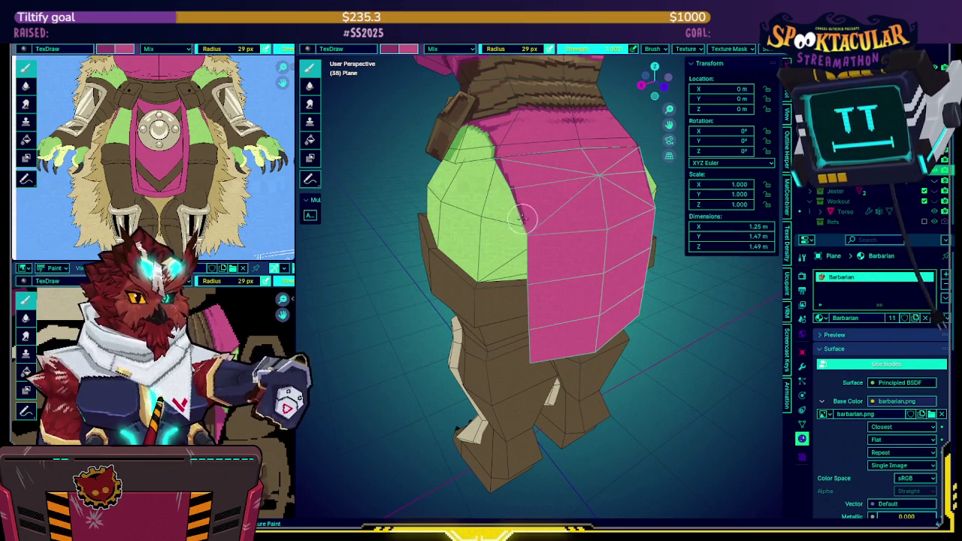
Face the pink back panel and paint a darker pink border down its left and bottom edges.
middle_drag(527, 240, 520, 216)
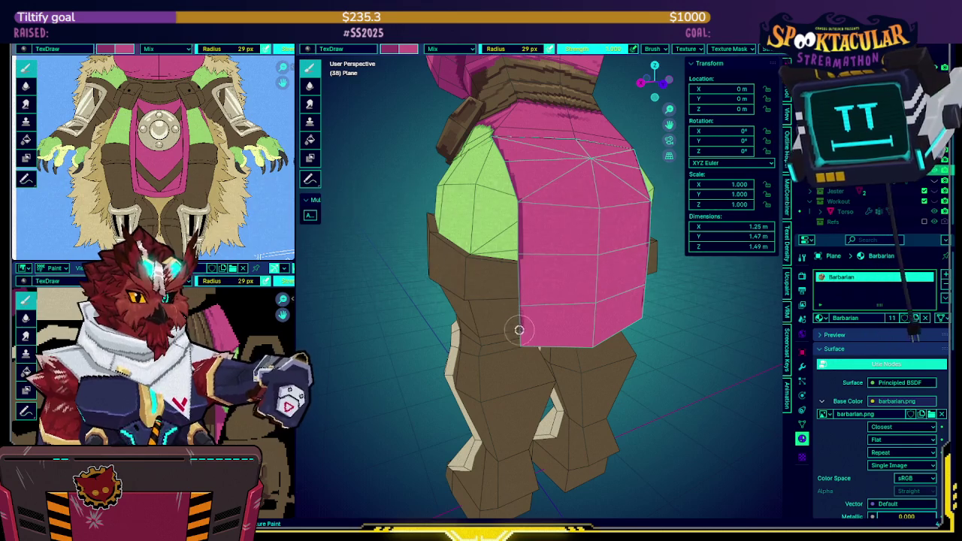
middle_drag(526, 336, 535, 253)
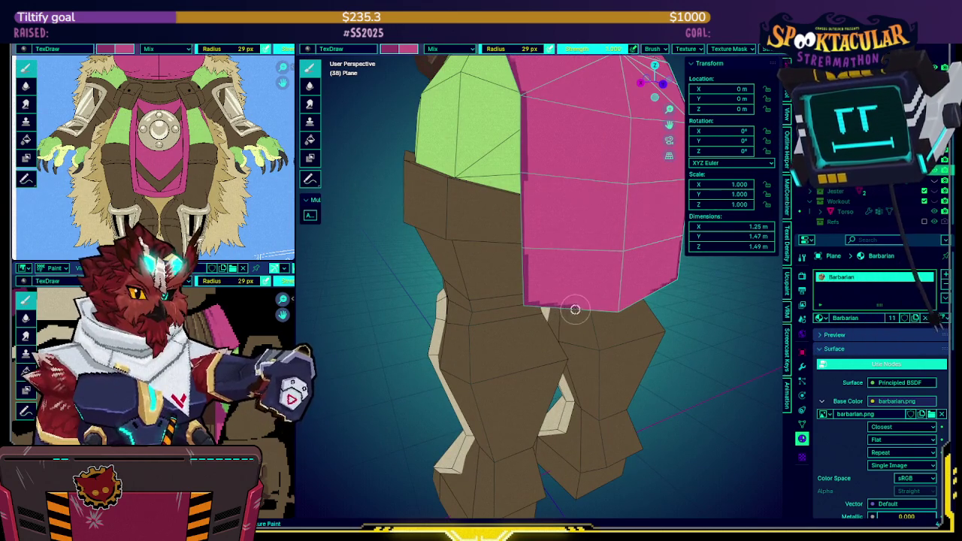
middle_drag(629, 306, 558, 270)
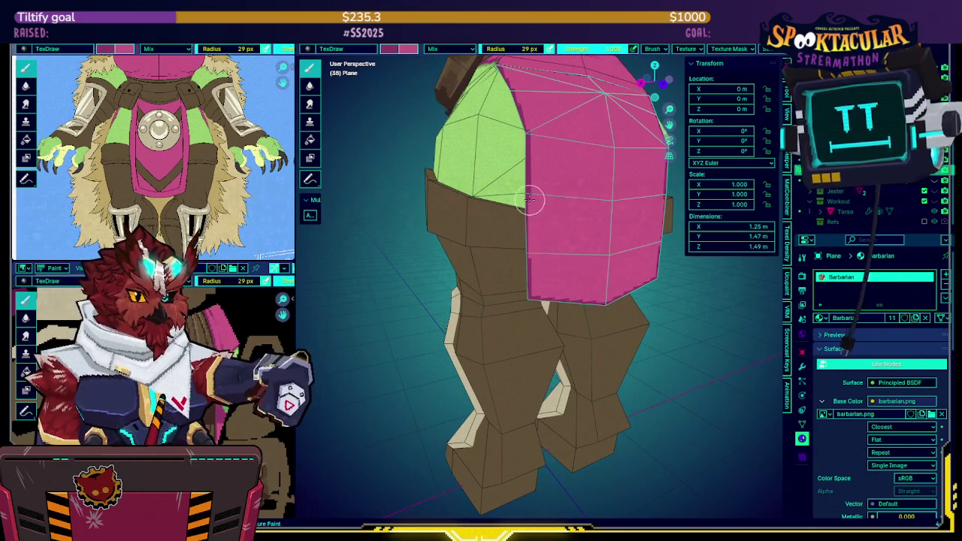
mouse_move(521, 223)
middle_down()
mouse_move(554, 221)
mouse_move(548, 233)
mouse_move(508, 200)
mouse_move(544, 183)
mouse_move(569, 240)
mouse_move(488, 175)
mouse_move(453, 162)
middle_up()
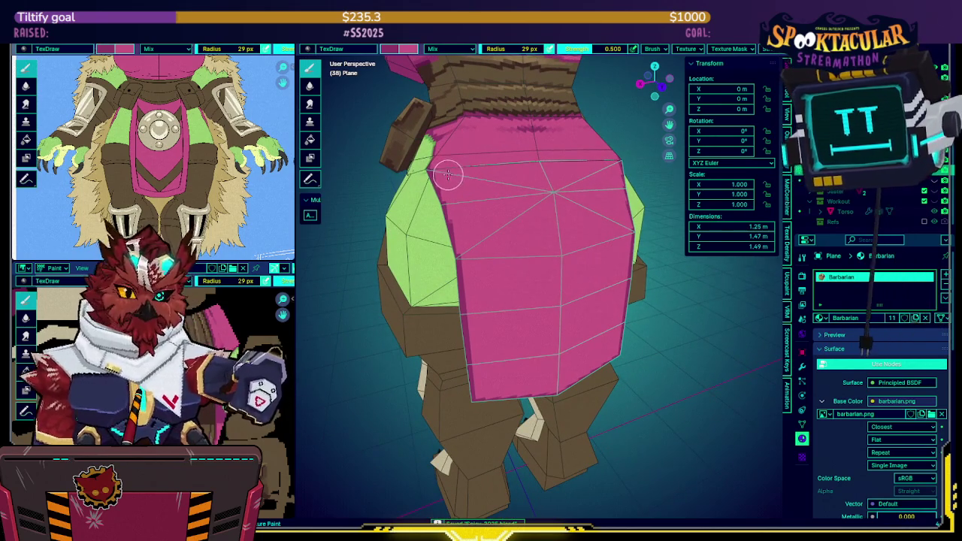
drag(462, 199, 489, 352)
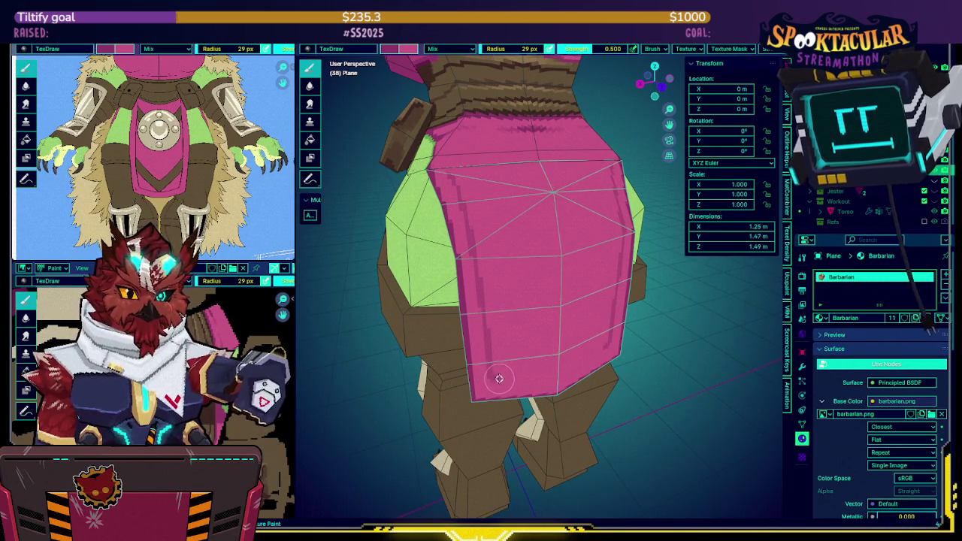
drag(501, 380, 559, 378)
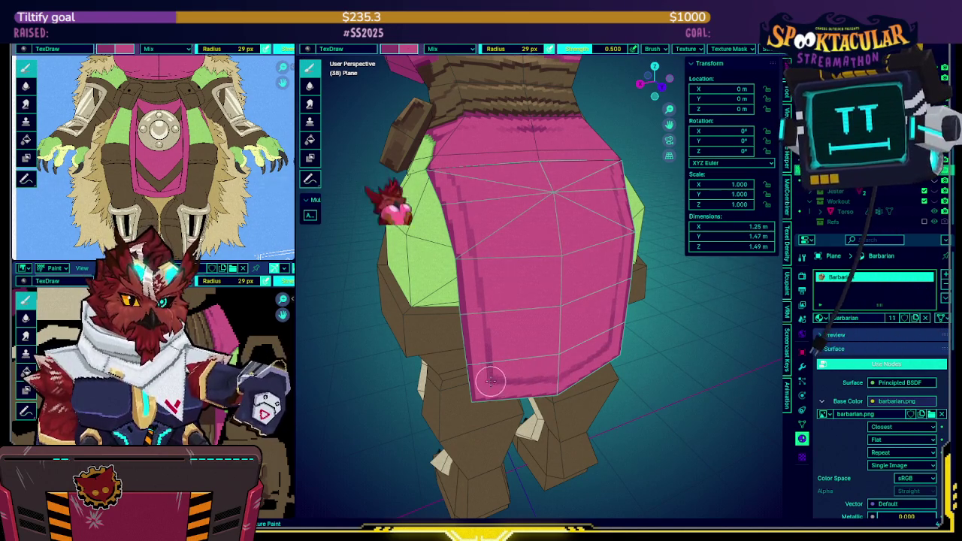
shift+middle_drag(506, 381, 465, 281)
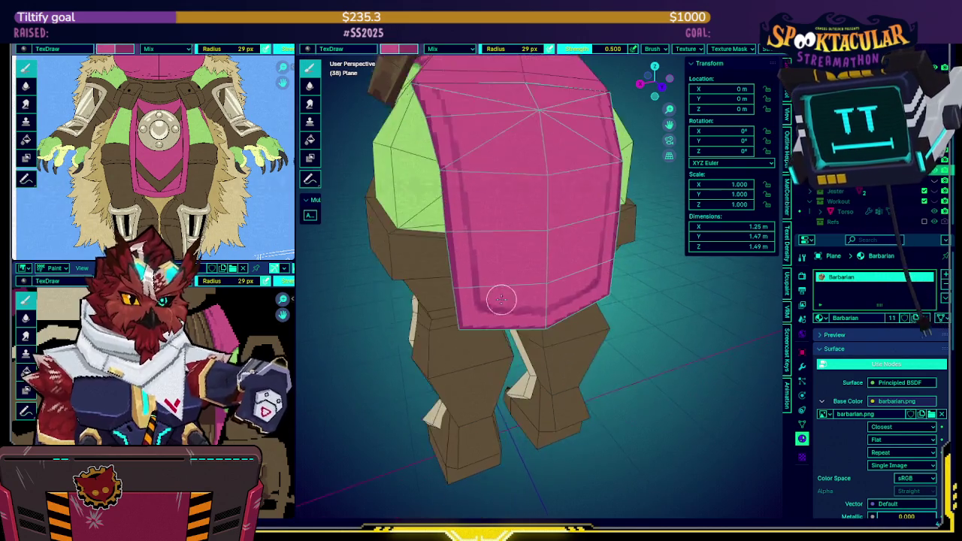
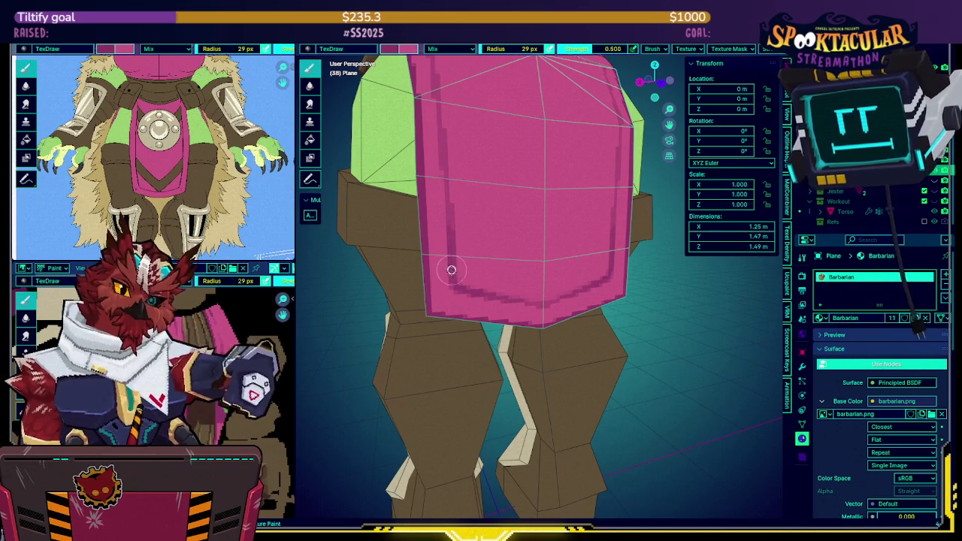
Orbit around the front loincloth with the wireframe hidden to inspect the plain texture.
mouse_move(489, 230)
middle_down()
mouse_move(501, 212)
mouse_move(414, 175)
middle_up()
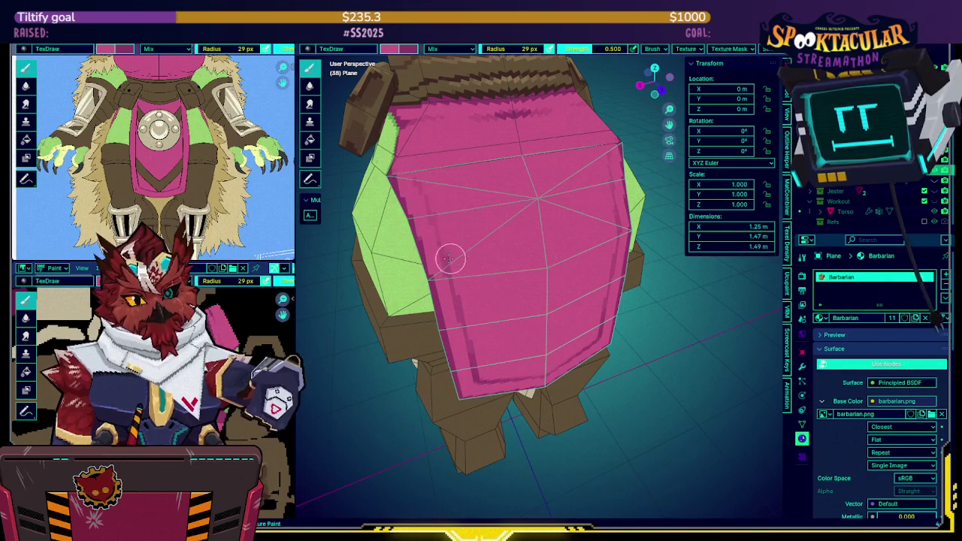
mouse_move(477, 180)
middle_down()
mouse_move(457, 181)
mouse_move(485, 202)
middle_up()
key(shift+alt+z)
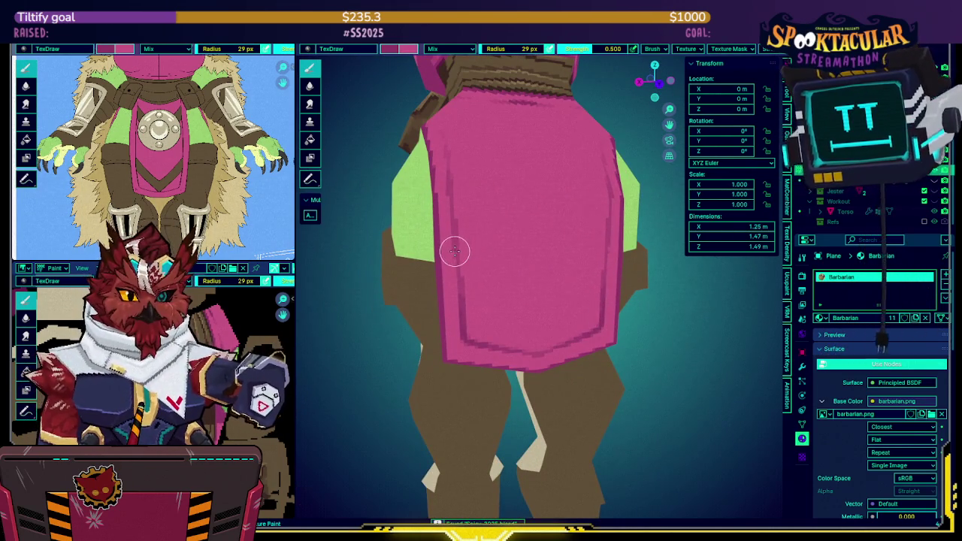
middle_drag(454, 254, 498, 242)
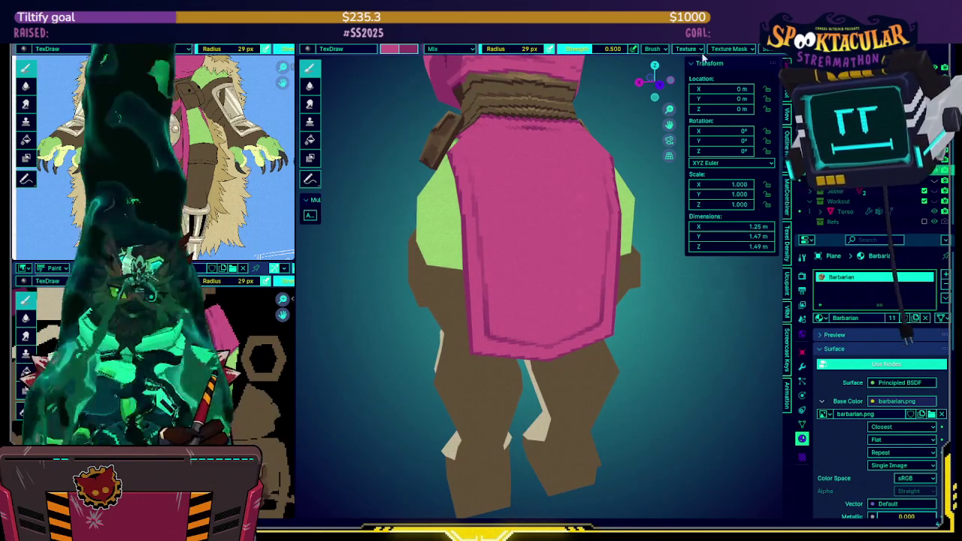
middle_drag(562, 208, 549, 183)
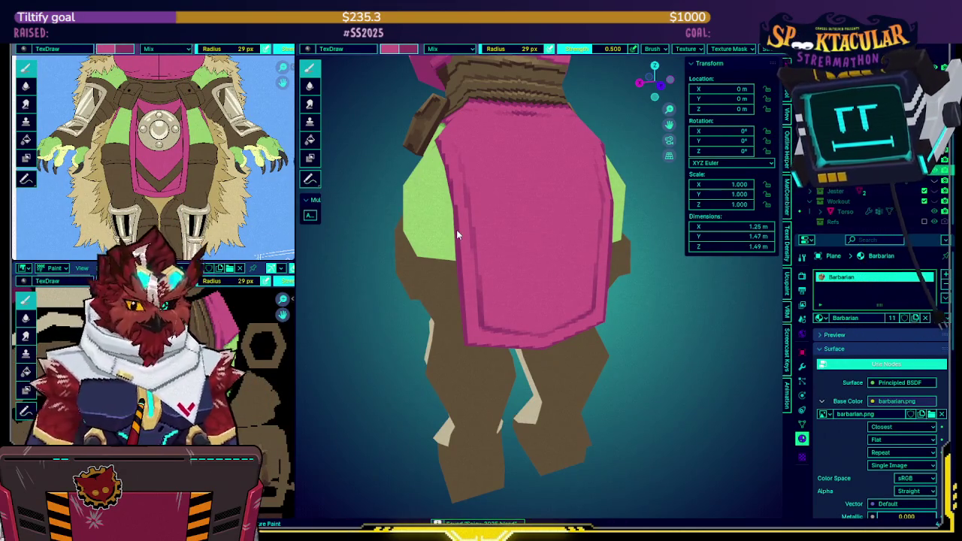
mouse_move(529, 236)
middle_down()
mouse_move(515, 207)
mouse_move(508, 230)
middle_up()
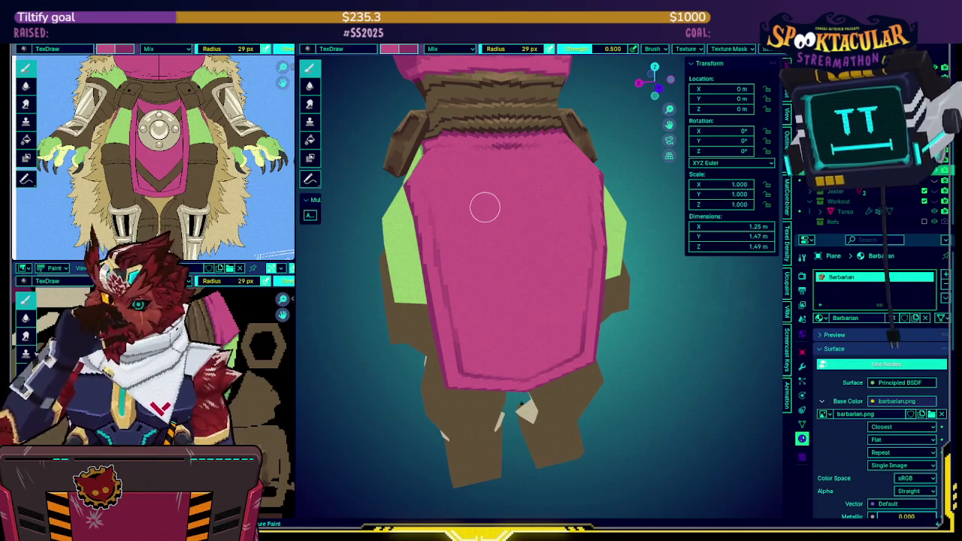
key(Return)
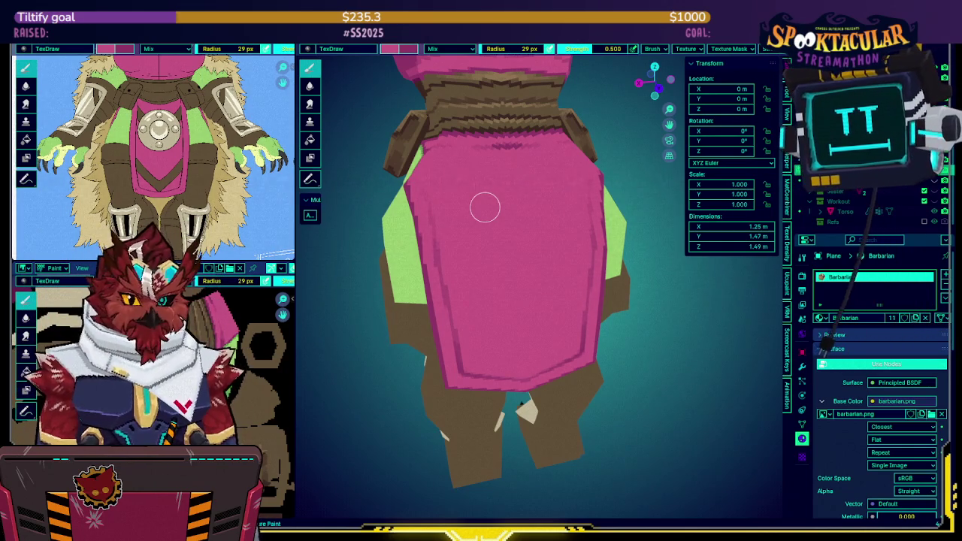
mouse_move(485, 207)
middle_down()
mouse_move(558, 260)
mouse_move(571, 259)
mouse_move(541, 260)
mouse_move(558, 262)
mouse_move(537, 239)
mouse_move(576, 262)
mouse_move(573, 240)
mouse_move(524, 213)
mouse_move(554, 142)
mouse_move(535, 219)
mouse_move(517, 200)
middle_up()
scroll(541, 260, up, 5)
scroll(548, 248, up, 2)
Show the wireframe again and inspect the pink sash, belt and pouches from several angles.
key(shift+alt+z)
scroll(554, 141, down, 5)
key(alt+q)
scroll(535, 219, up, 4)
key(alt+q)
key(alt+q)
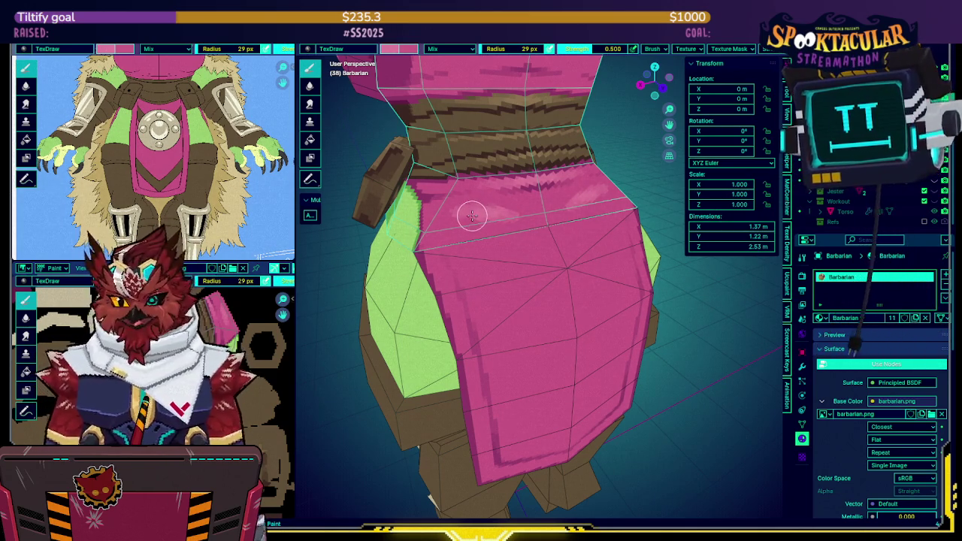
middle_drag(472, 217, 463, 217)
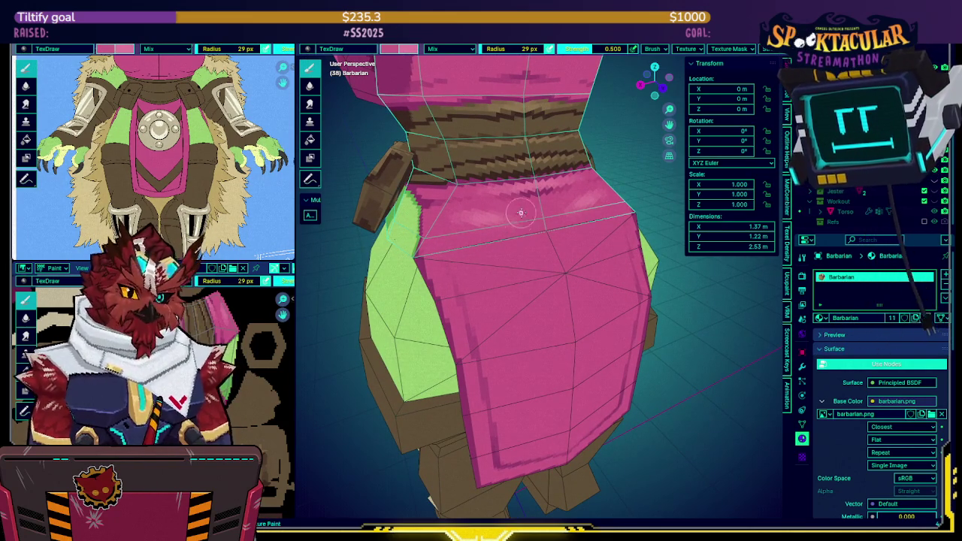
mouse_move(511, 215)
middle_down()
mouse_move(553, 220)
mouse_move(499, 244)
middle_up()
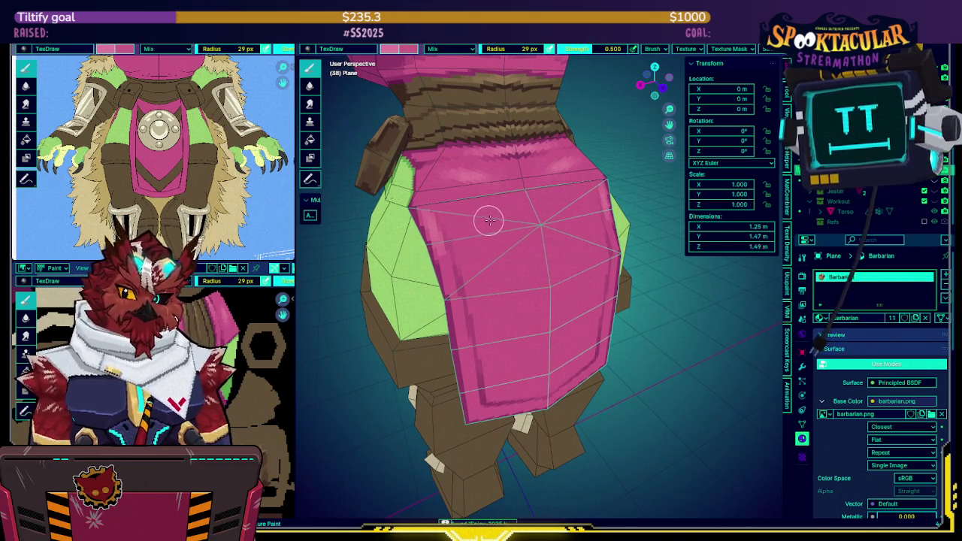
scroll(486, 220, up, 2)
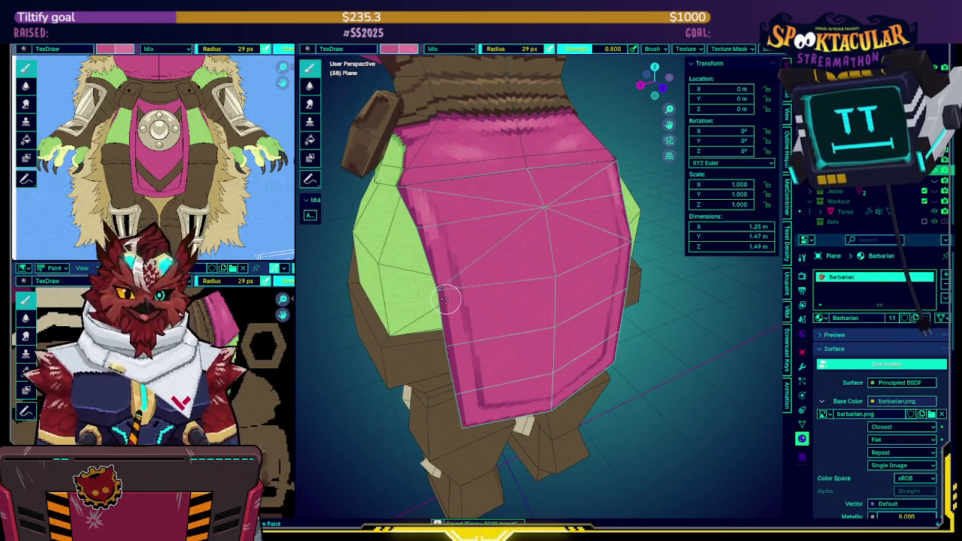
mouse_move(445, 299)
middle_down()
mouse_move(570, 255)
mouse_move(612, 259)
mouse_move(541, 245)
mouse_move(612, 249)
mouse_move(558, 212)
middle_up()
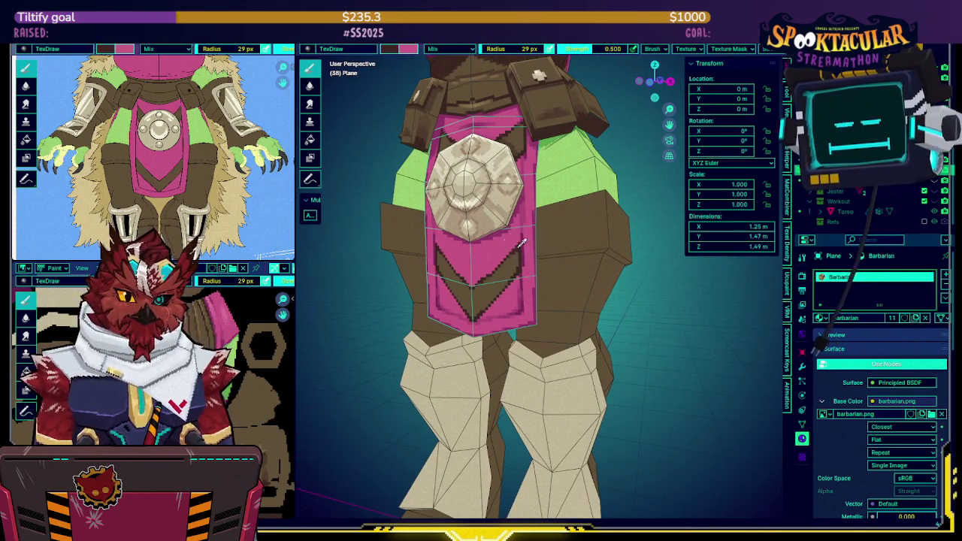
mouse_move(511, 248)
middle_down()
mouse_move(590, 211)
mouse_move(526, 195)
mouse_move(592, 179)
middle_up()
From Back Orthographic view, paint the mirrored dark brown chevron arms, undoing stray strokes.
click(652, 83)
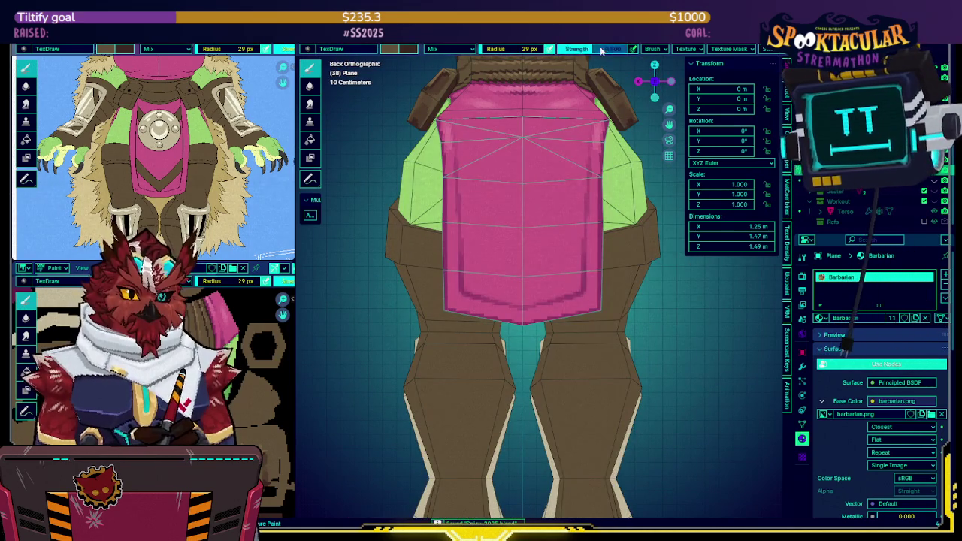
scroll(469, 244, up, 1)
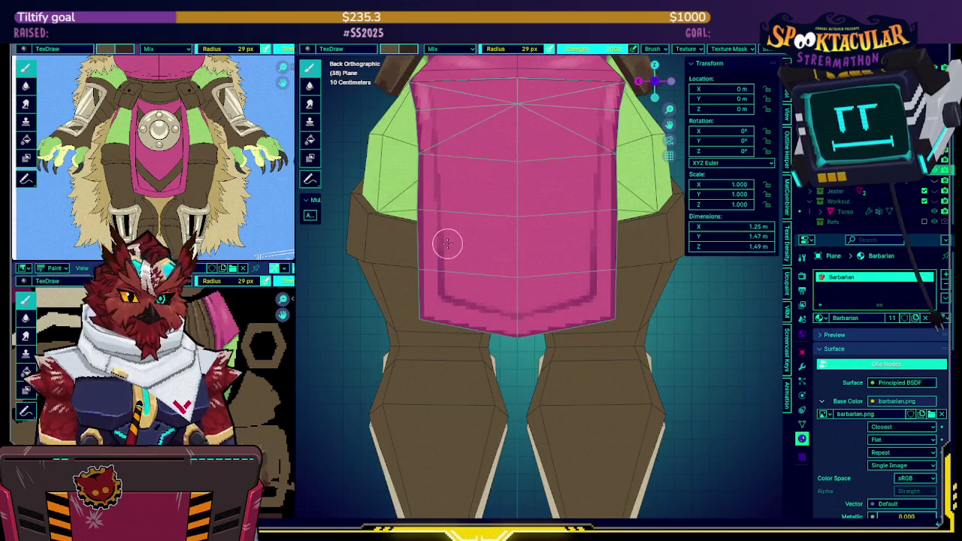
drag(474, 265, 509, 303)
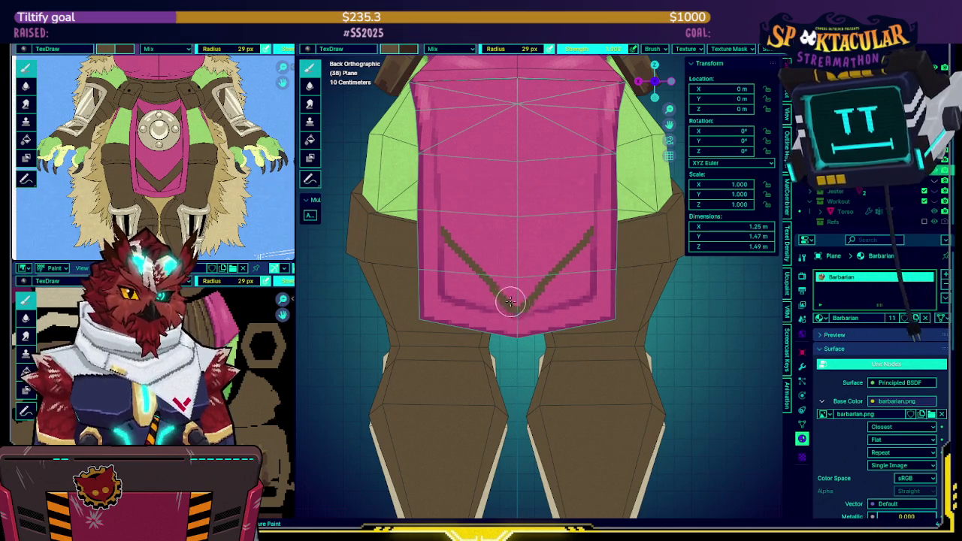
key(ctrl+z)
key(ctrl+z)
mouse_move(446, 236)
mouse_down()
mouse_move(503, 295)
mouse_move(441, 233)
mouse_up()
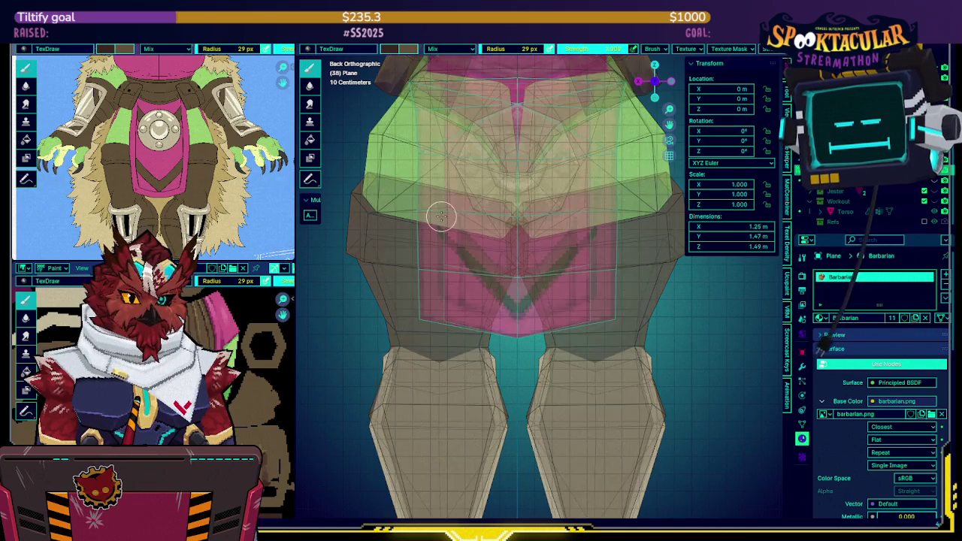
drag(438, 197, 439, 216)
key(ctrl+z)
mouse_move(441, 198)
mouse_down()
mouse_move(514, 272)
mouse_move(515, 310)
mouse_up()
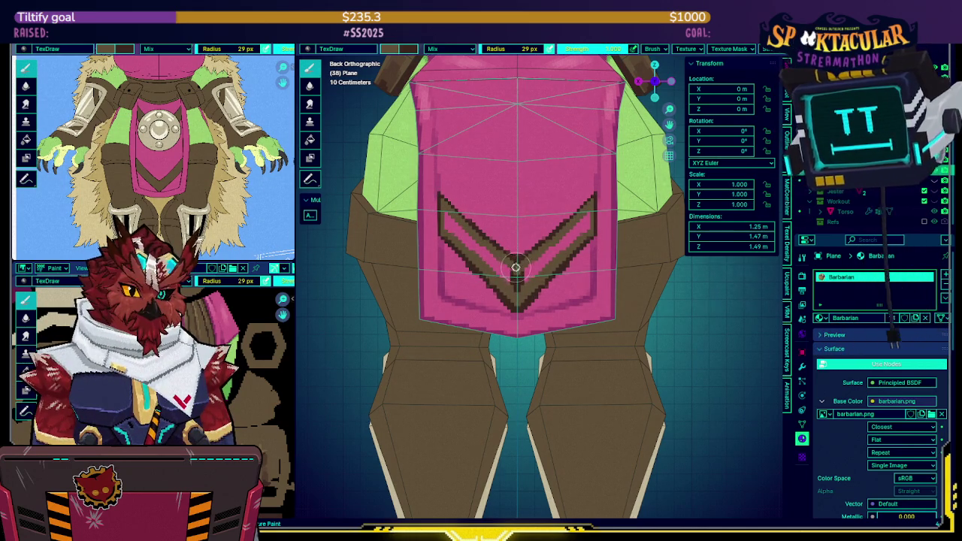
Fill the chevron's inside with dark brown, swapping to pink and back with S.
mouse_move(516, 287)
mouse_down()
mouse_move(443, 213)
mouse_move(477, 275)
mouse_up()
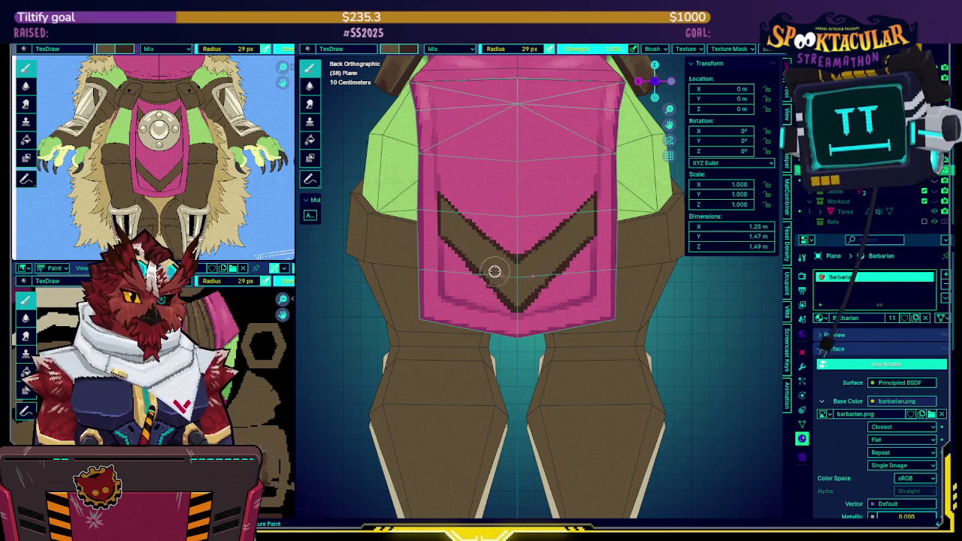
key(s)
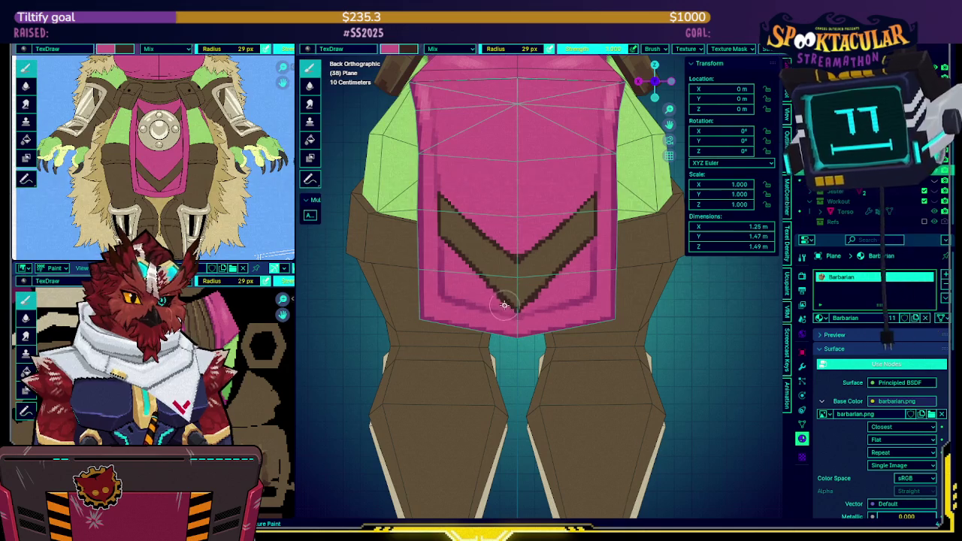
key(s)
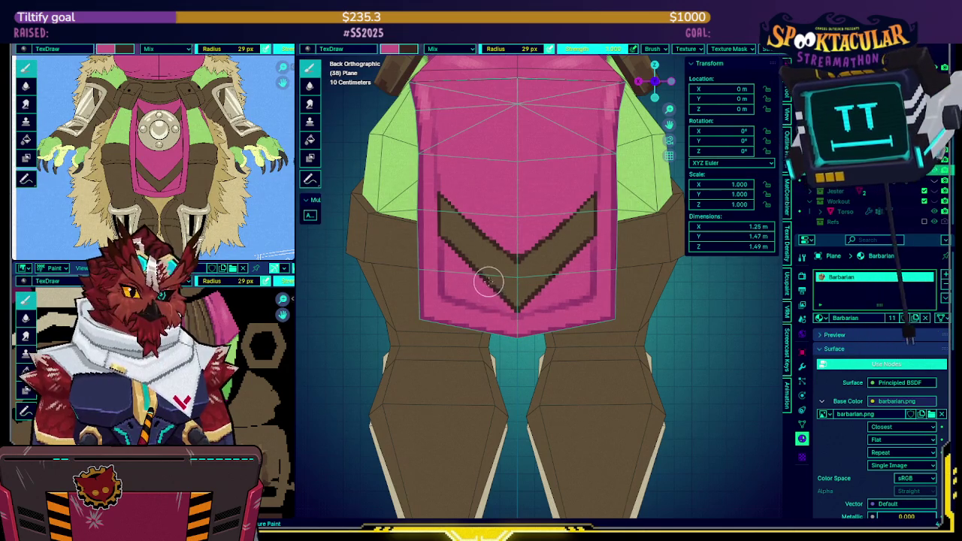
scroll(498, 253, down, 1)
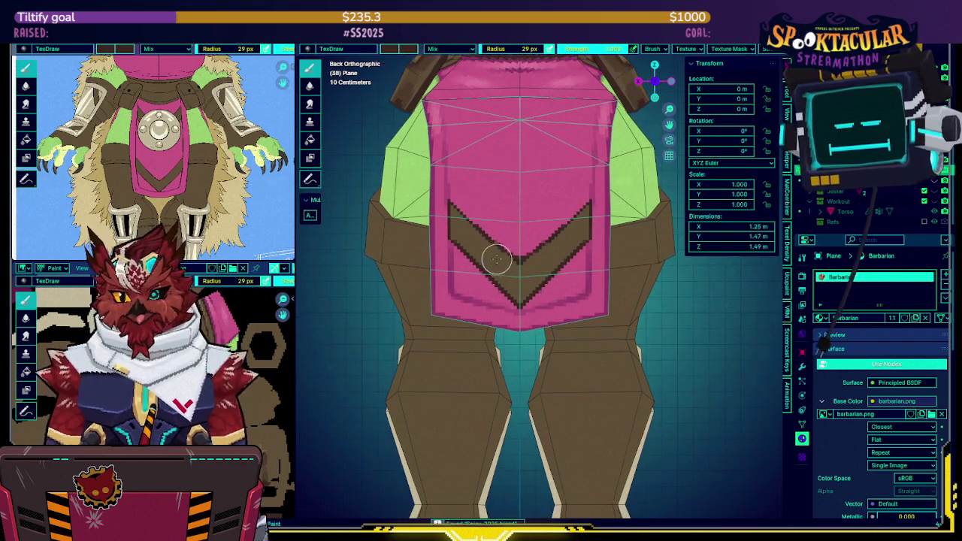
scroll(515, 253, down, 1)
scroll(514, 253, up, 1)
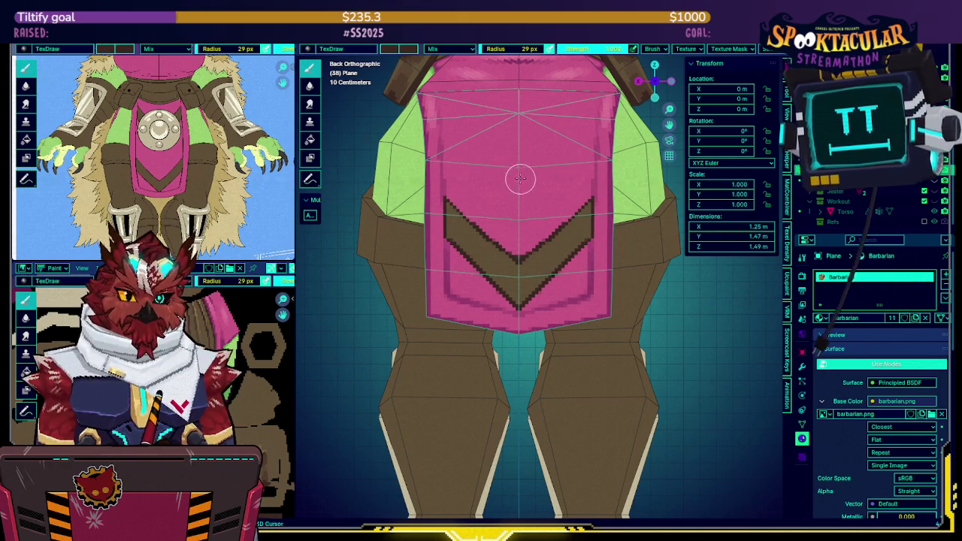
Shift the back view down and toggle X-ray on and off to check the mesh.
shift+middle_drag(565, 271, 501, 229)
key(alt+z)
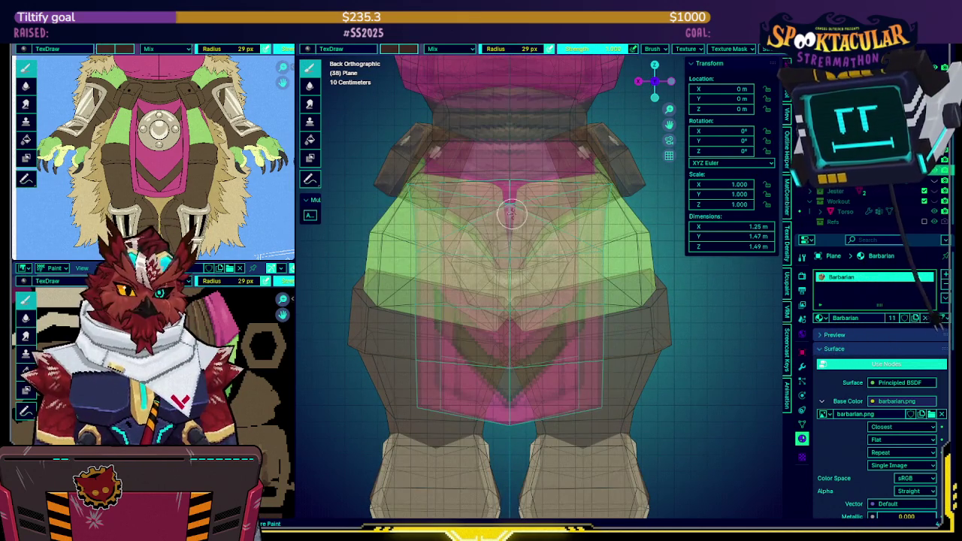
key(alt+z)
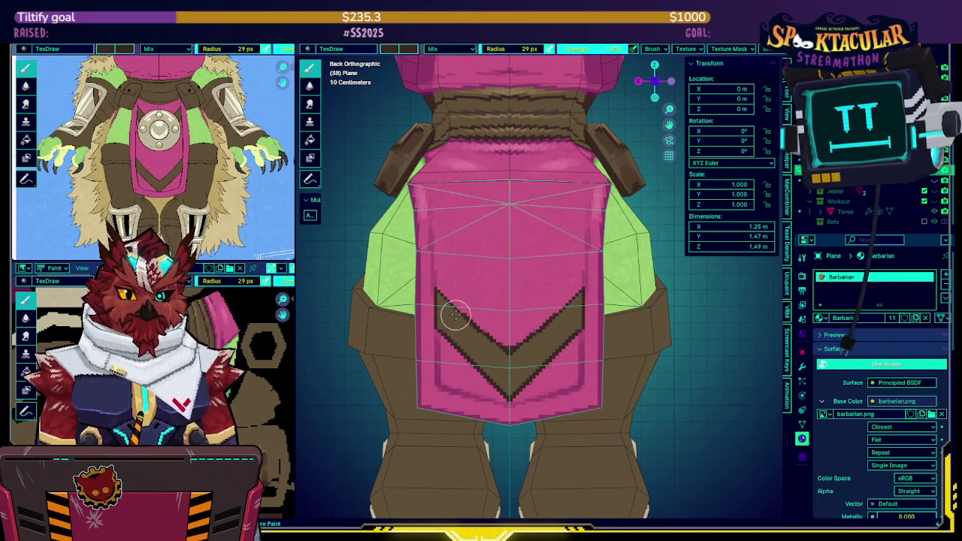
key(alt+z)
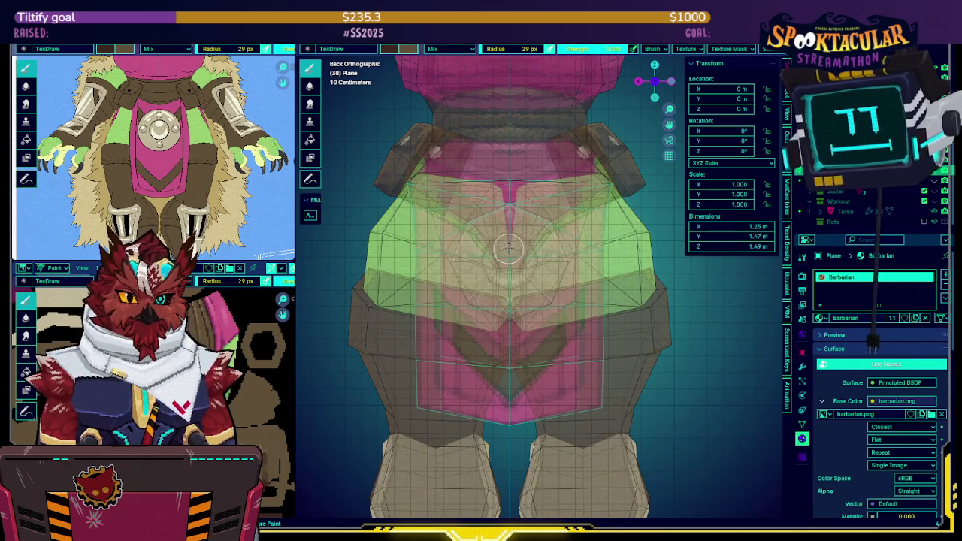
key(alt+z)
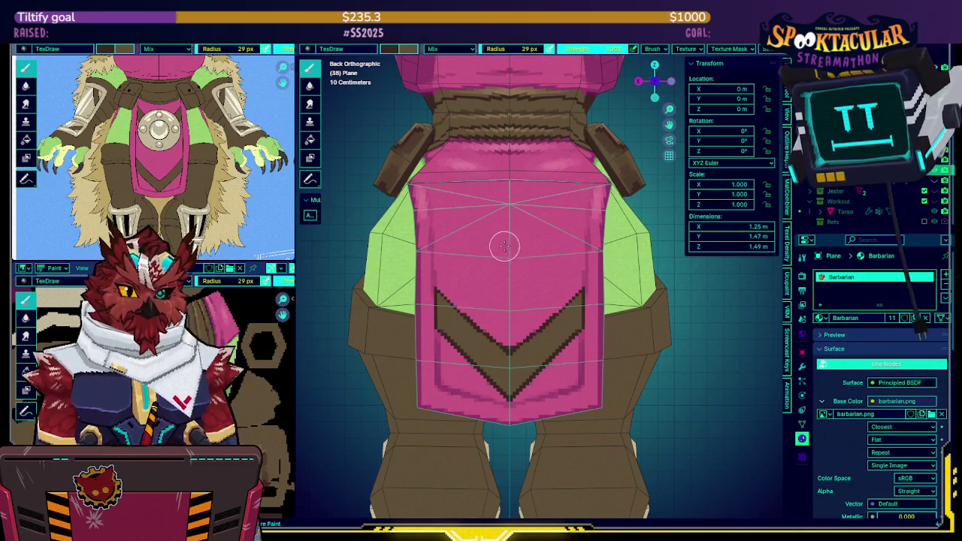
Paint a second mirrored brown chevron above the first, extending and thickening its arms.
drag(509, 254, 433, 212)
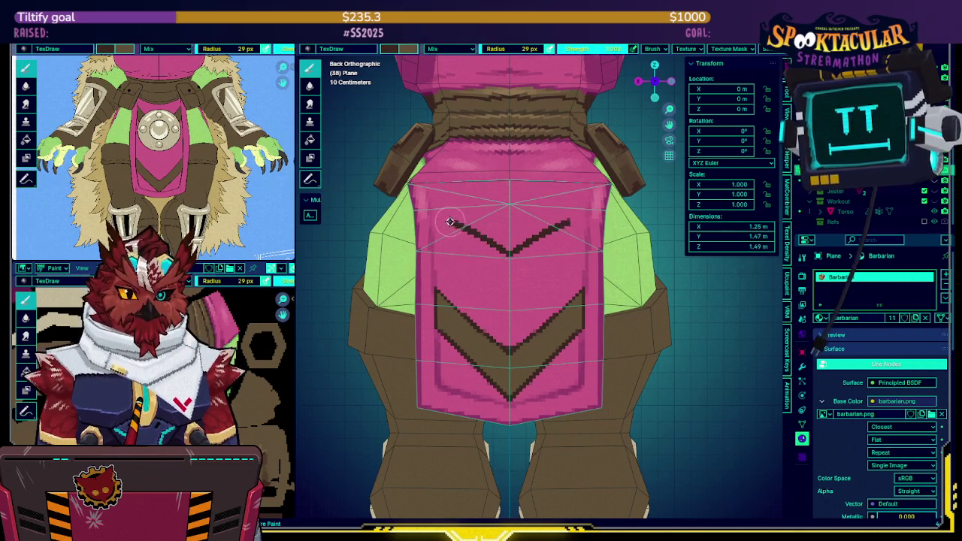
middle_drag(432, 195, 419, 213)
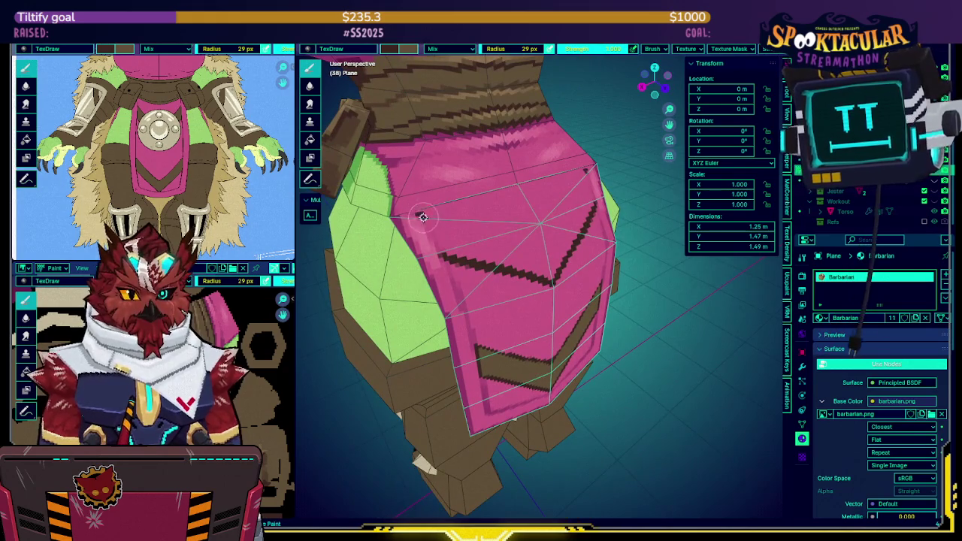
mouse_move(444, 252)
mouse_down()
mouse_move(421, 215)
mouse_move(528, 229)
mouse_up()
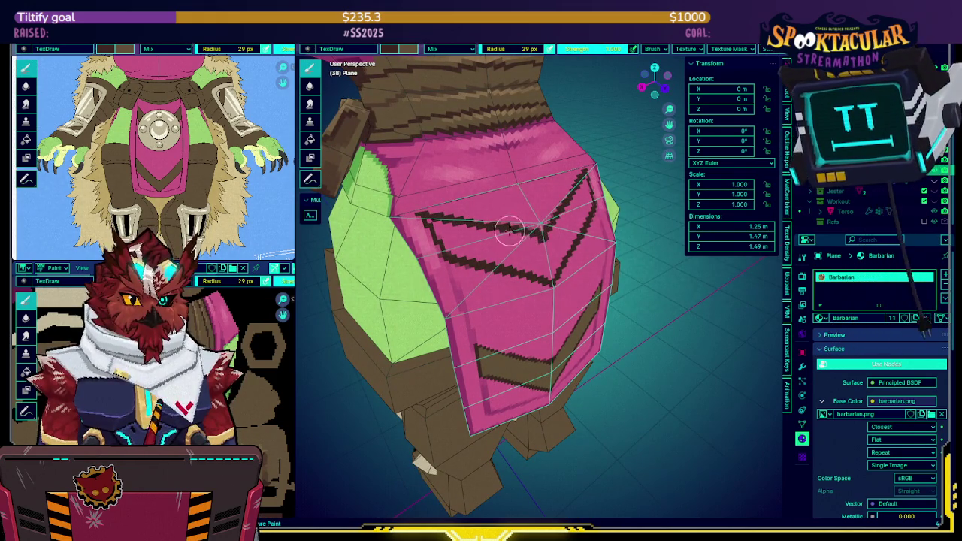
drag(452, 248, 538, 268)
scroll(538, 268, up, 1)
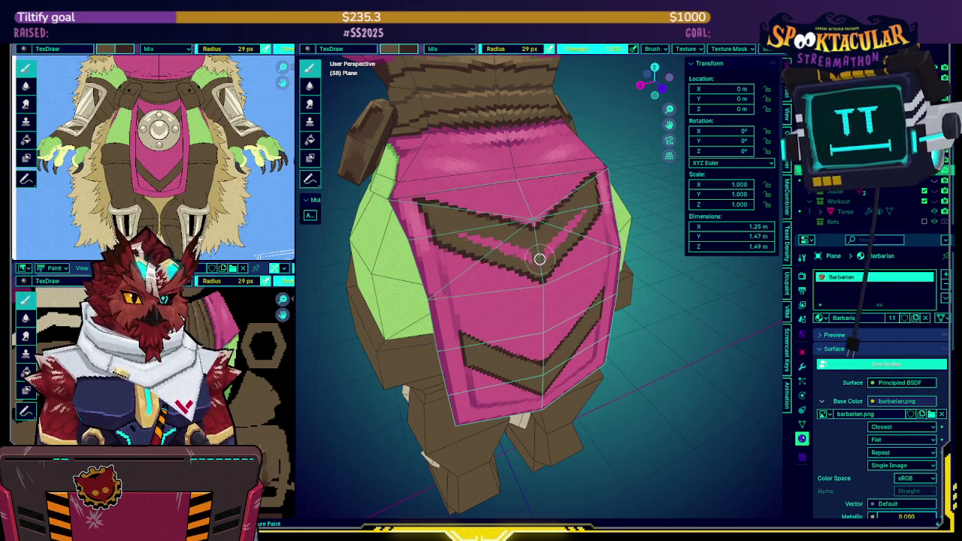
drag(539, 257, 481, 232)
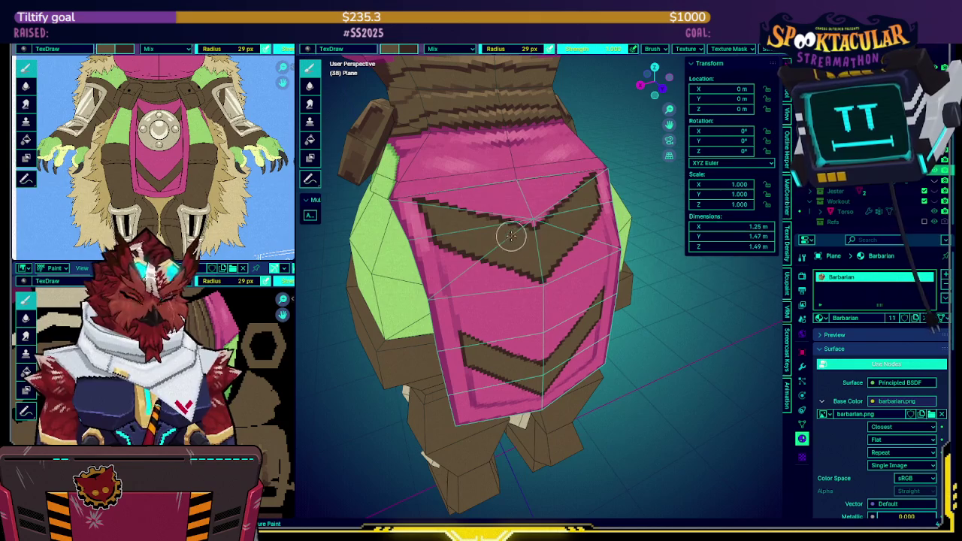
Tidy the upper chevron's edge with pink paint, check it with overlays, and save.
key(s)
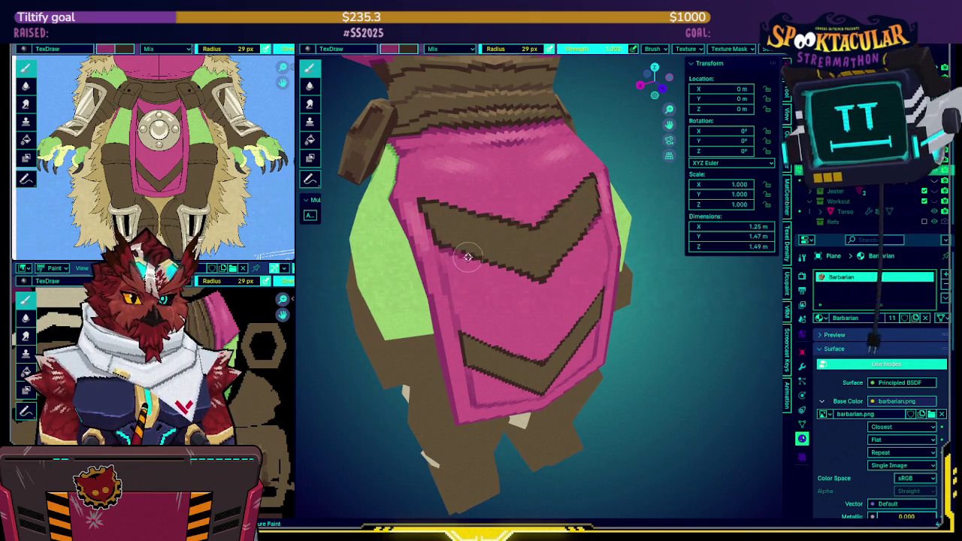
click(432, 201)
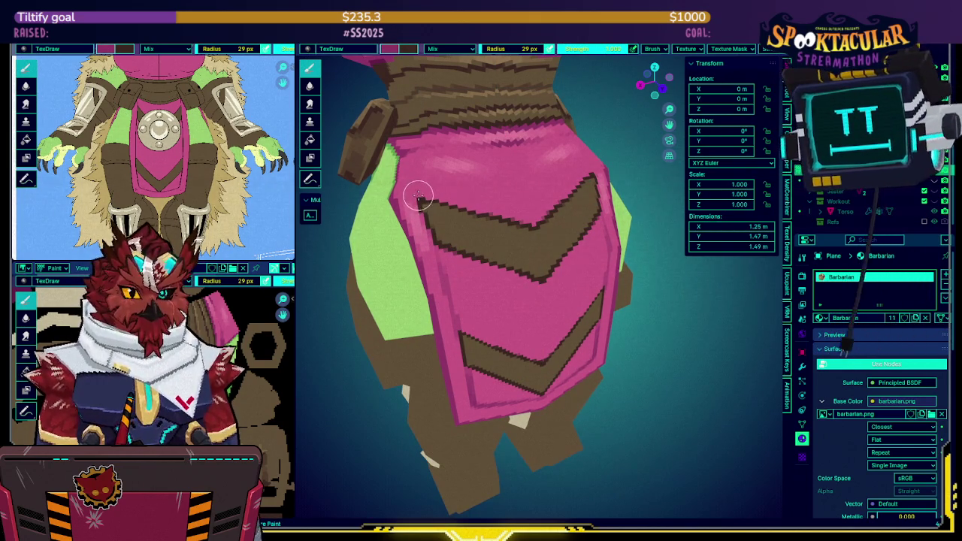
key(shift+alt+z)
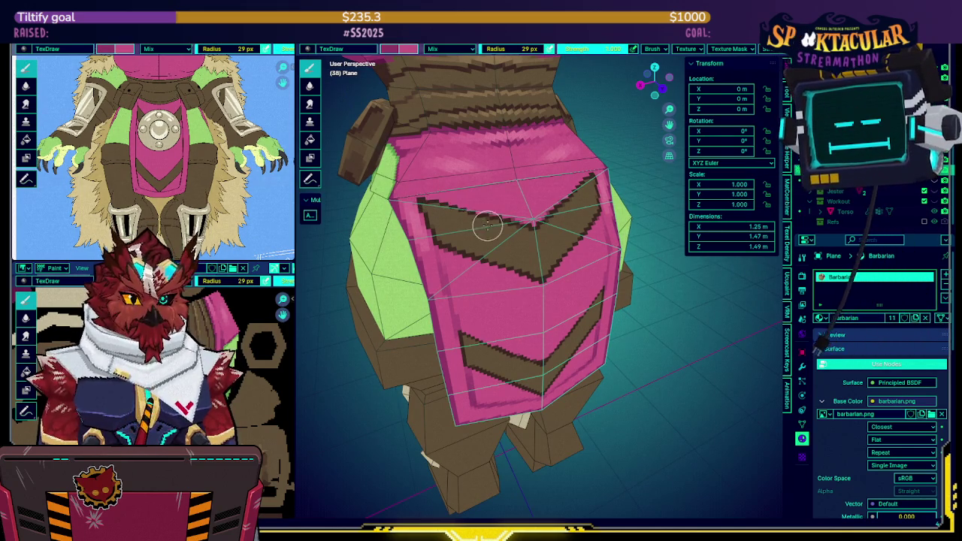
scroll(458, 207, up, 1)
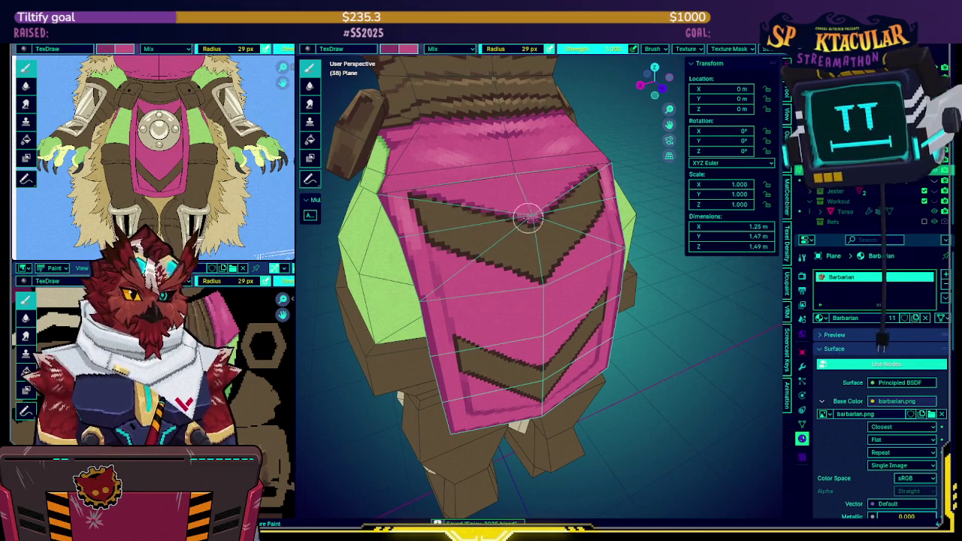
key(shift+alt+z)
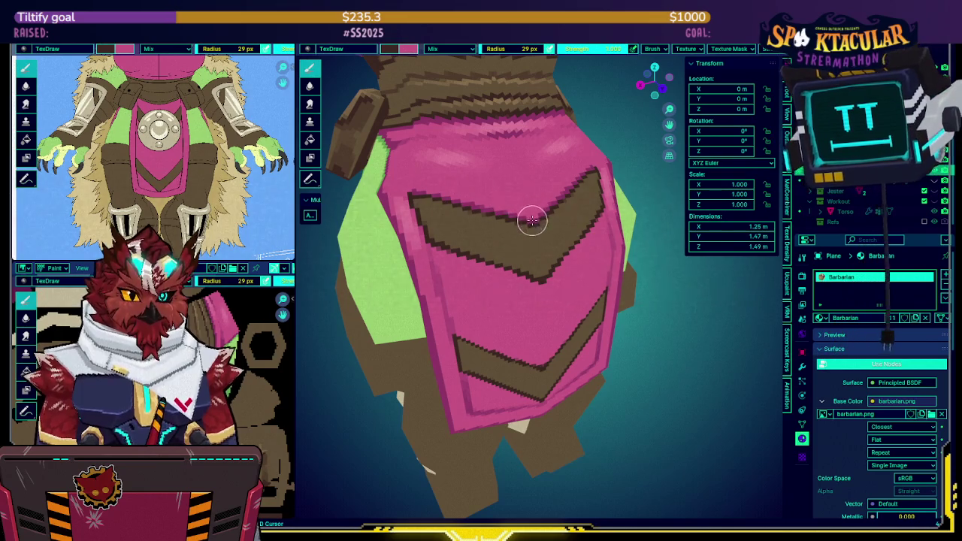
drag(435, 241, 483, 267)
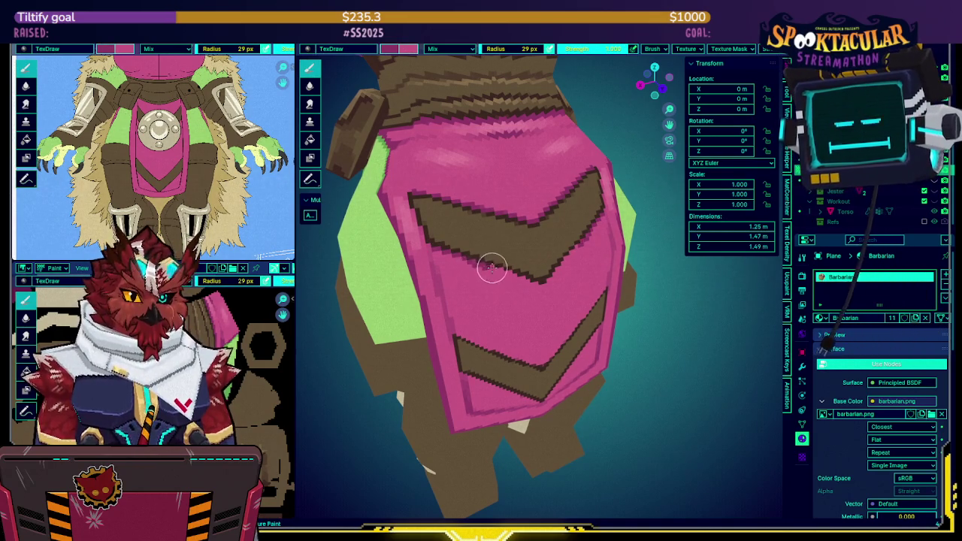
middle_drag(516, 273, 530, 260)
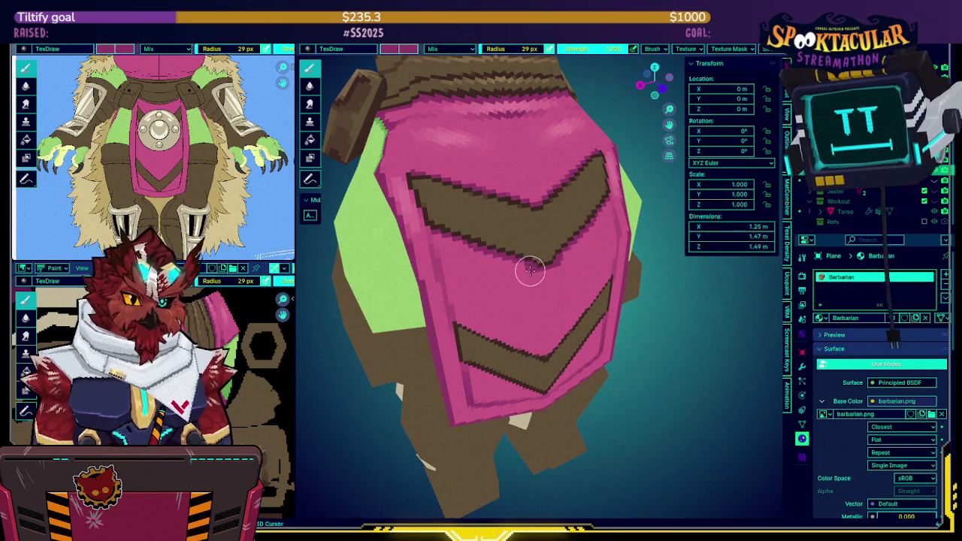
key(ctrl+s)
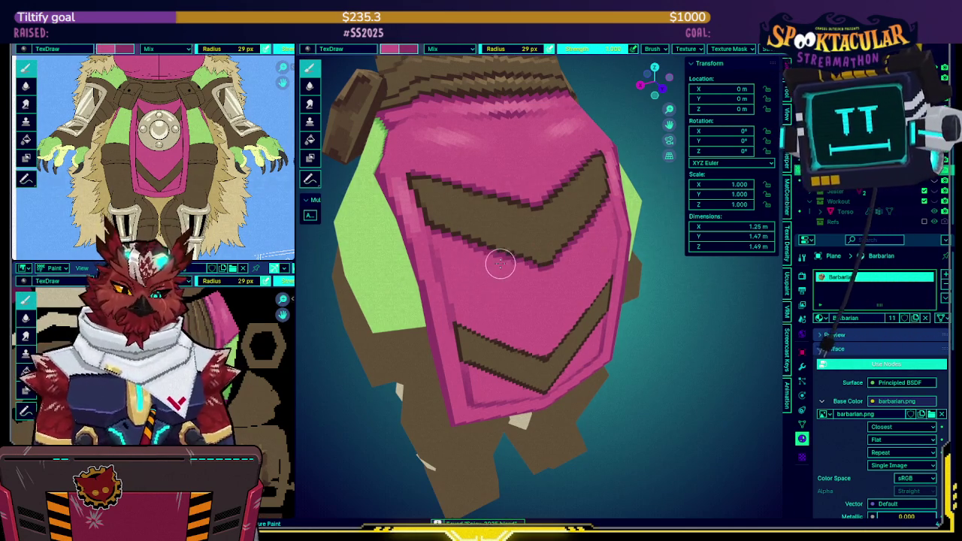
middle_drag(498, 262, 511, 230)
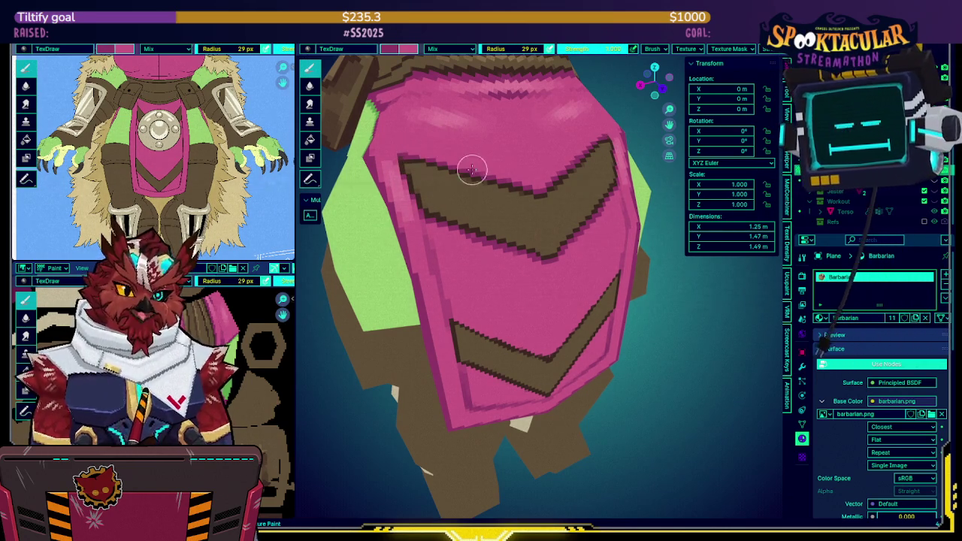
mouse_move(482, 187)
middle_down()
mouse_move(490, 221)
mouse_move(526, 226)
mouse_move(507, 230)
mouse_move(515, 152)
middle_up()
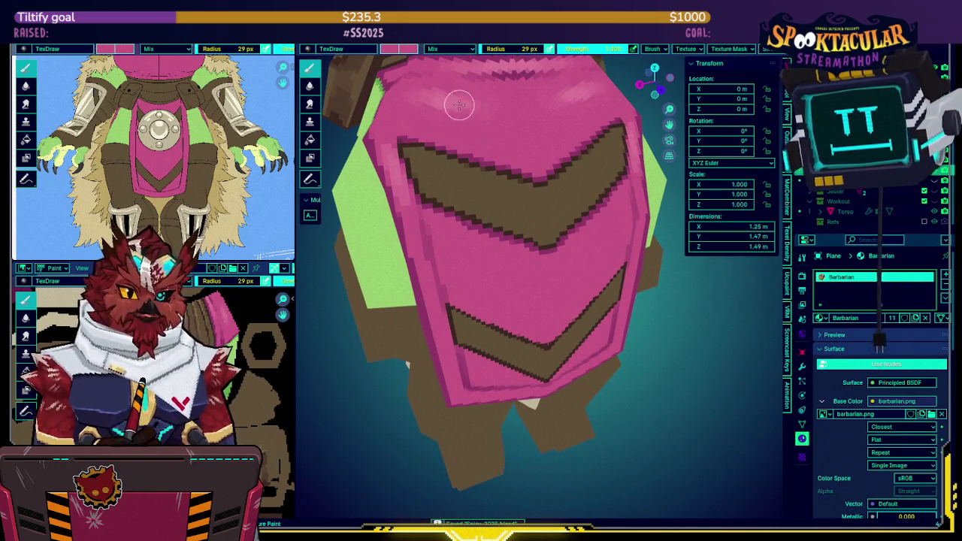
middle_drag(480, 224, 538, 83)
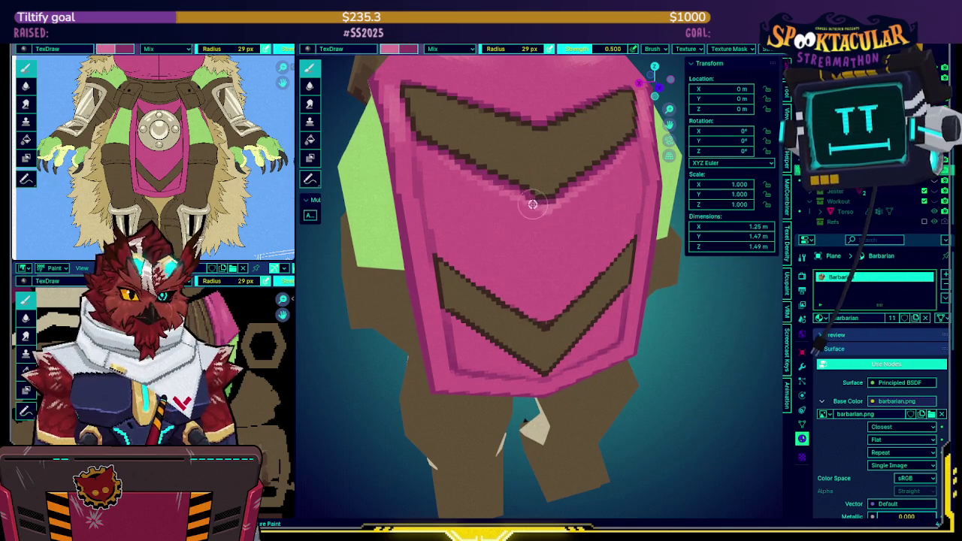
Isolate the loincloth in local view and inspect it from the front and side.
mouse_move(468, 257)
middle_down()
mouse_move(450, 186)
mouse_move(413, 157)
middle_up()
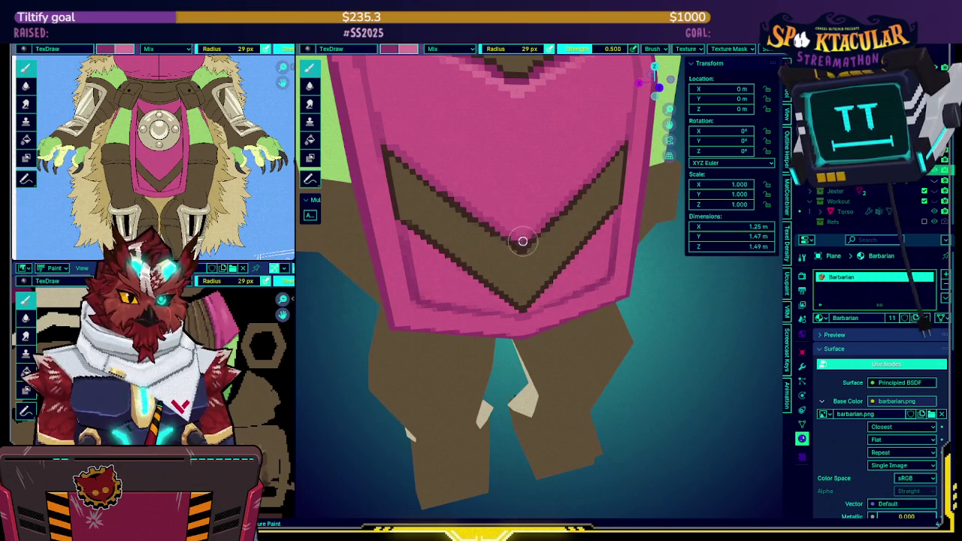
key(KP_Divide)
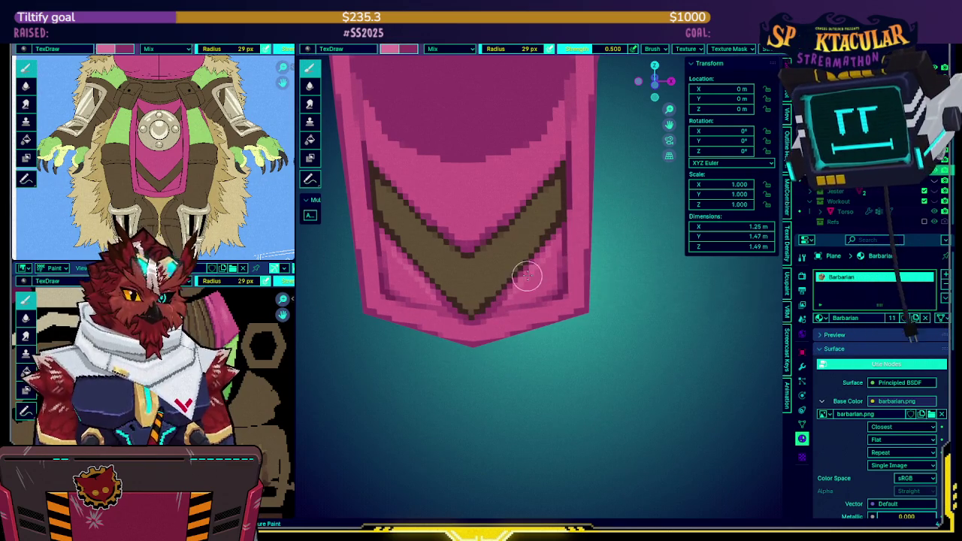
mouse_move(541, 240)
middle_down()
mouse_move(532, 175)
mouse_move(537, 242)
middle_up()
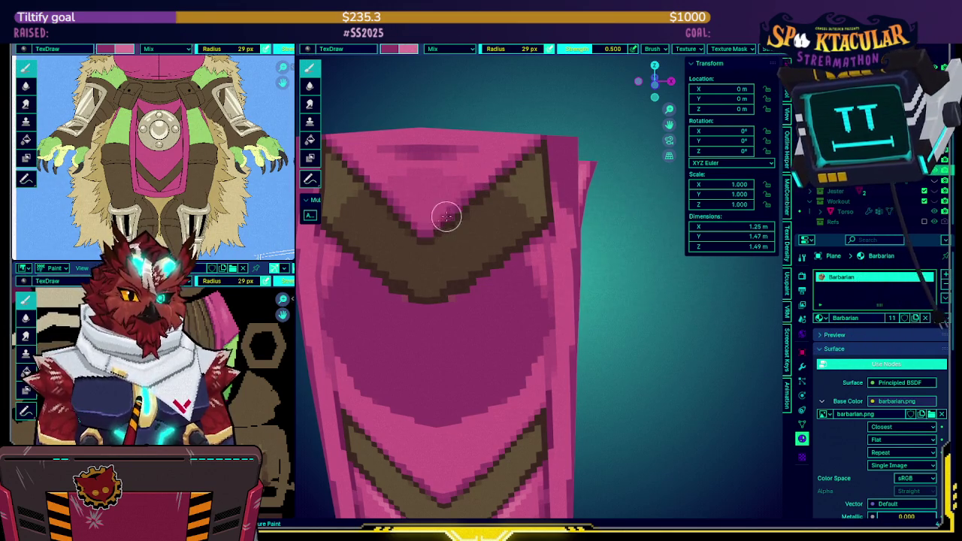
key(KP_1)
scroll(468, 208, up, 2)
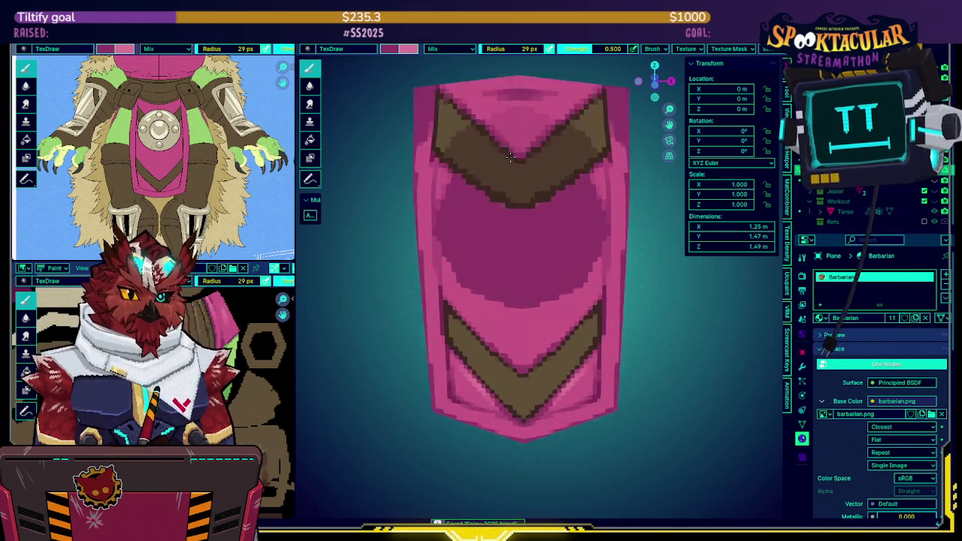
scroll(530, 197, down, 3)
mouse_move(530, 196)
middle_down()
mouse_move(420, 204)
mouse_move(515, 208)
mouse_move(514, 259)
mouse_move(451, 260)
middle_up()
key(Tab)
Switch to Object Mode via the Ctrl+Tab pie menu and save the file.
key(ctrl+Tab)
click(489, 254)
middle_drag(480, 272, 520, 239)
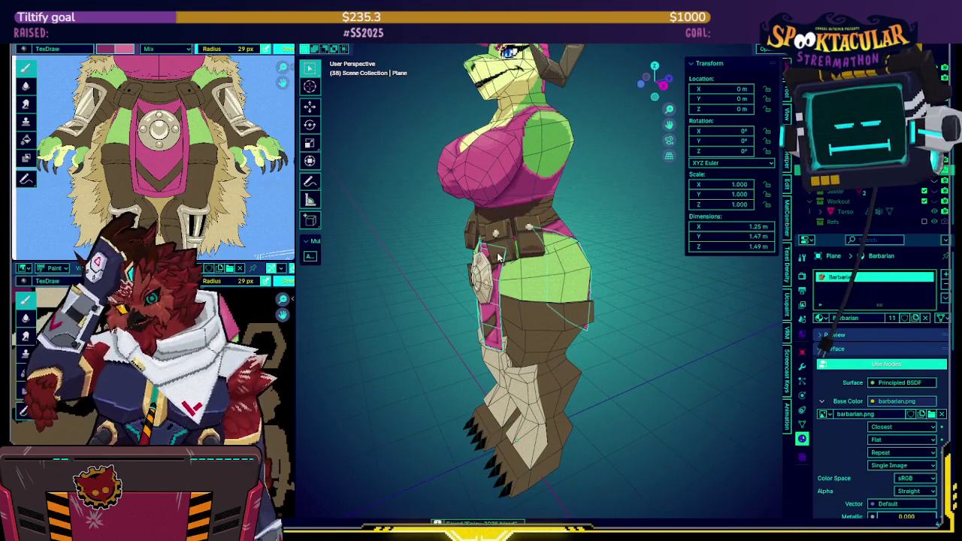
mouse_move(504, 258)
middle_down()
mouse_move(573, 191)
mouse_move(586, 197)
mouse_move(538, 204)
middle_up()
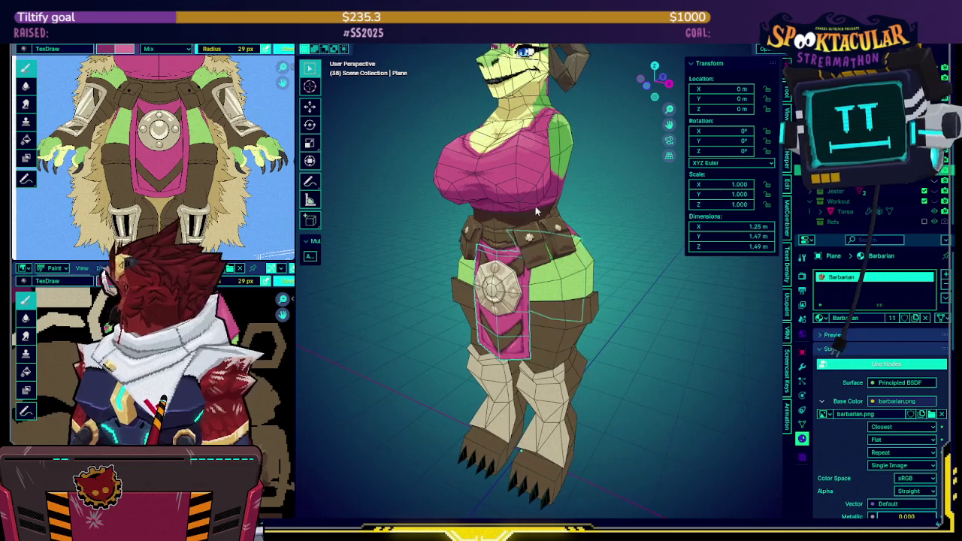
key(ctrl+s)
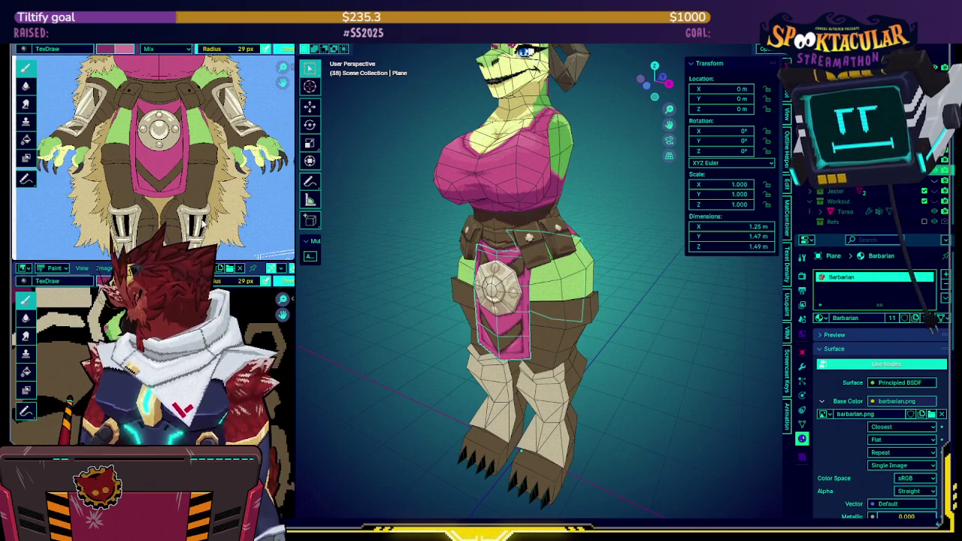
Orbit around the character's torso and back, toggling overlays to inspect the texture.
mouse_move(573, 223)
middle_down()
mouse_move(608, 166)
mouse_move(585, 162)
mouse_move(566, 179)
mouse_move(577, 207)
middle_up()
key(shift+alt+z)
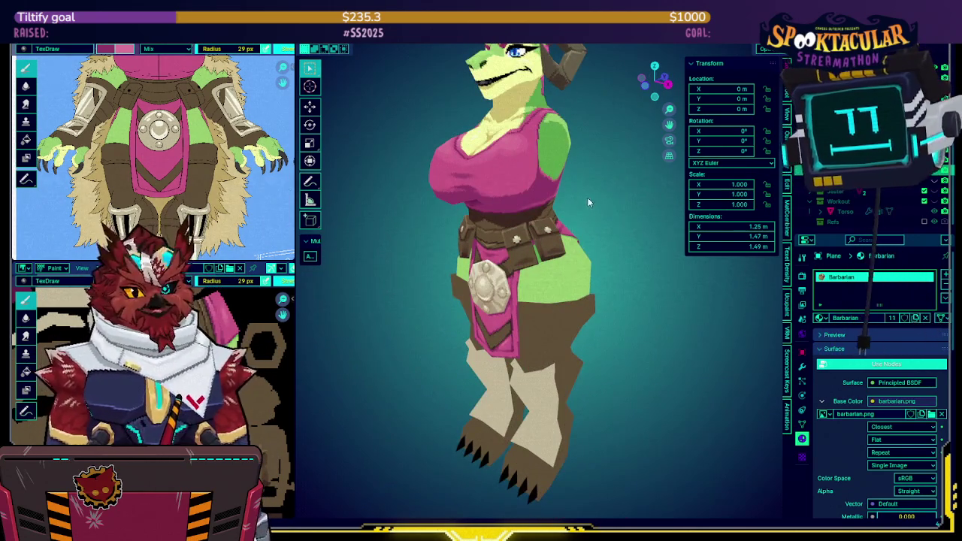
scroll(586, 197, down, 2)
scroll(582, 197, up, 4)
mouse_move(591, 186)
middle_down()
mouse_move(615, 182)
mouse_move(593, 199)
mouse_move(441, 237)
mouse_move(491, 268)
mouse_move(522, 187)
middle_up()
key(shift+alt+z)
key(shift+alt+z)
scroll(609, 186, down, 2)
scroll(521, 199, up, 3)
key(shift+alt+z)
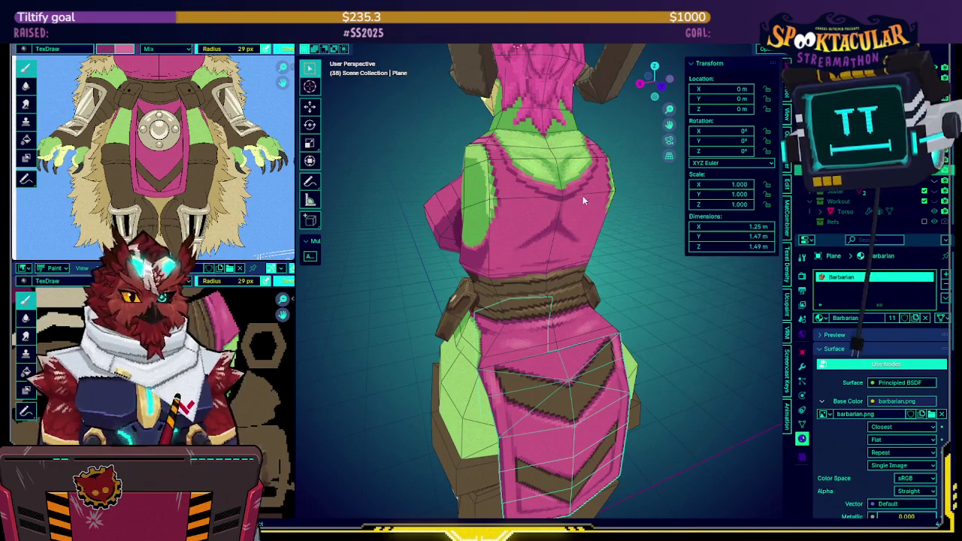
mouse_move(526, 219)
middle_down()
mouse_move(543, 197)
mouse_move(589, 183)
middle_up()
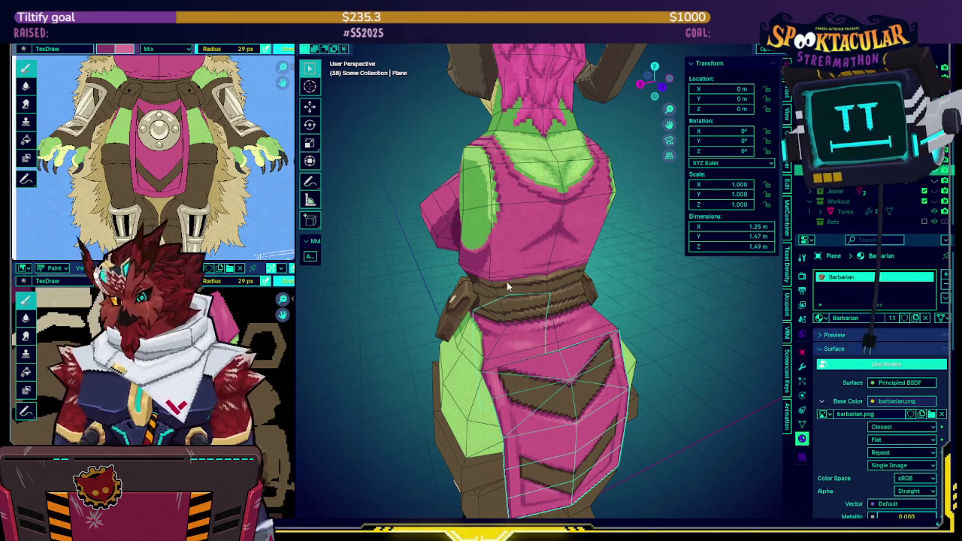
shift+scroll(515, 261, down, 5)
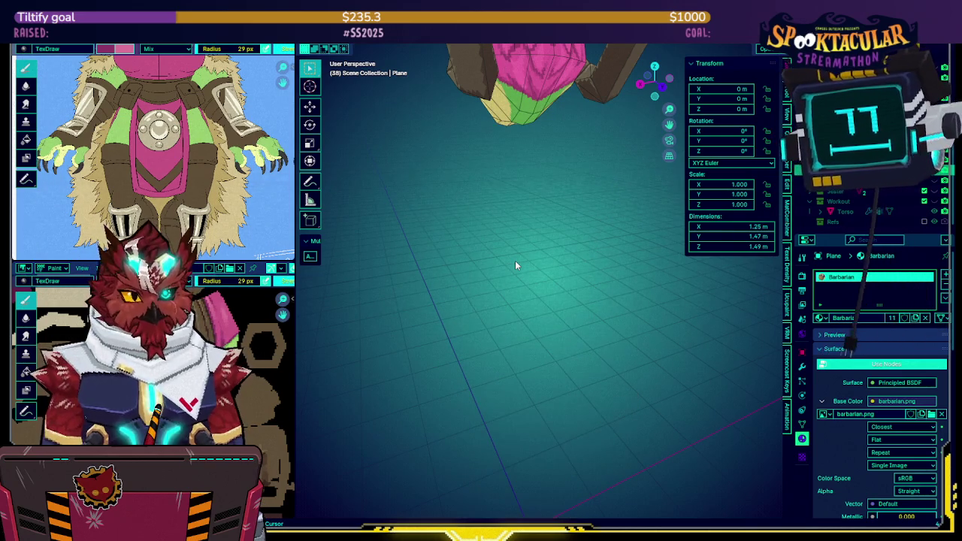
Flip repeatedly between the Workout (3) and Barbarian (1) collections to compare them.
key(3)
key(1)
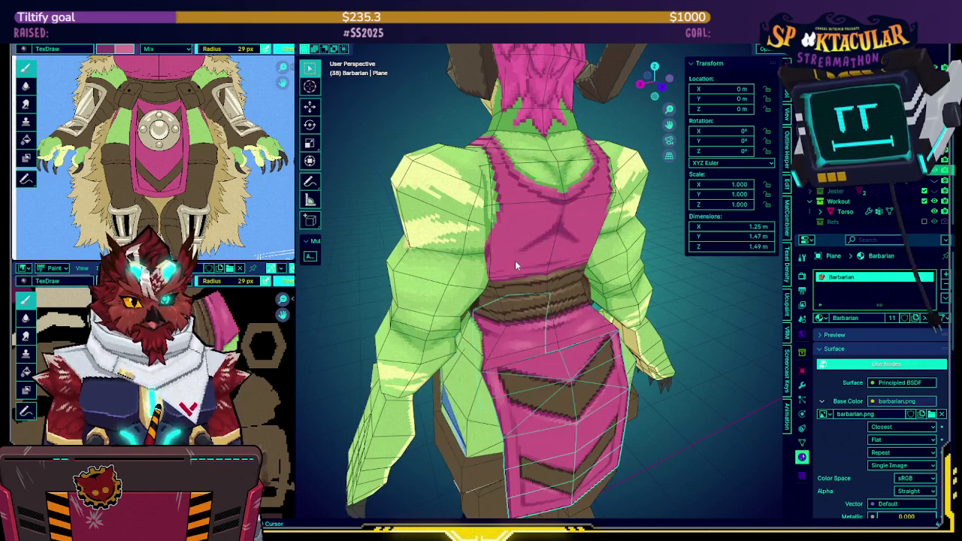
key(3)
key(1)
key(3)
key(1)
key(3)
key(1)
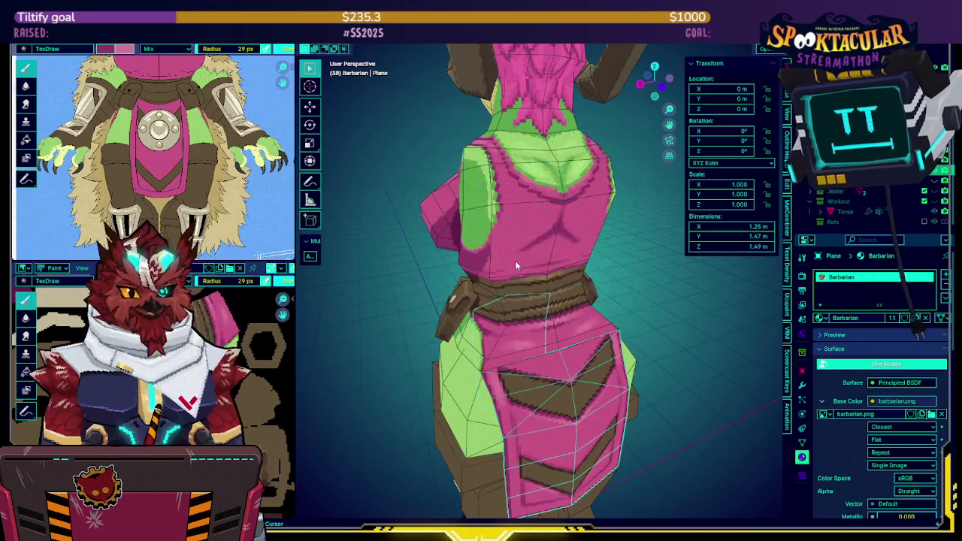
key(3)
key(1)
key(3)
key(1)
key(3)
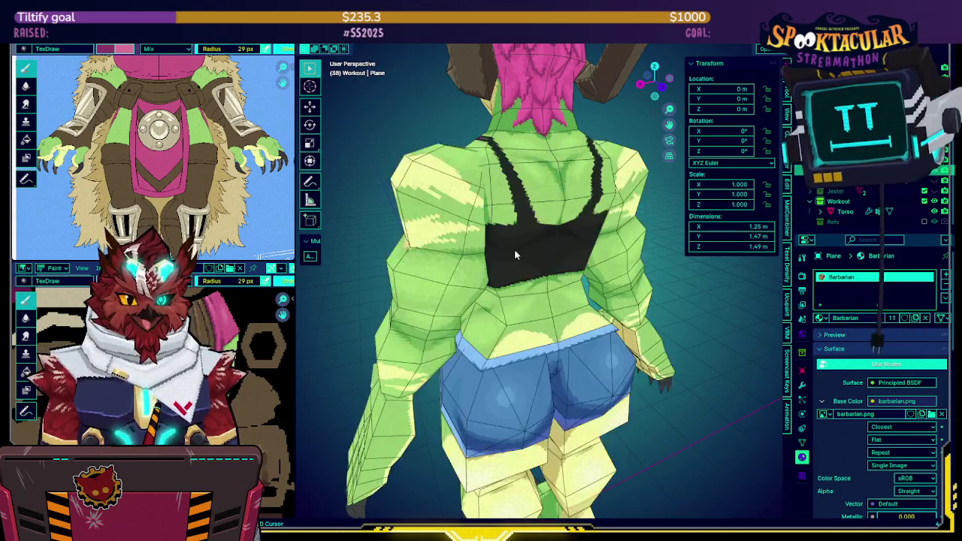
key(1)
key(3)
key(1)
key(3)
key(1)
key(3)
key(1)
key(2)
key(3)
key(1)
key(3)
key(1)
key(1)
key(3)
Orbit and zoom in to a side view of the Barbarian.
mouse_move(501, 224)
middle_down()
mouse_move(538, 215)
mouse_move(552, 285)
middle_up()
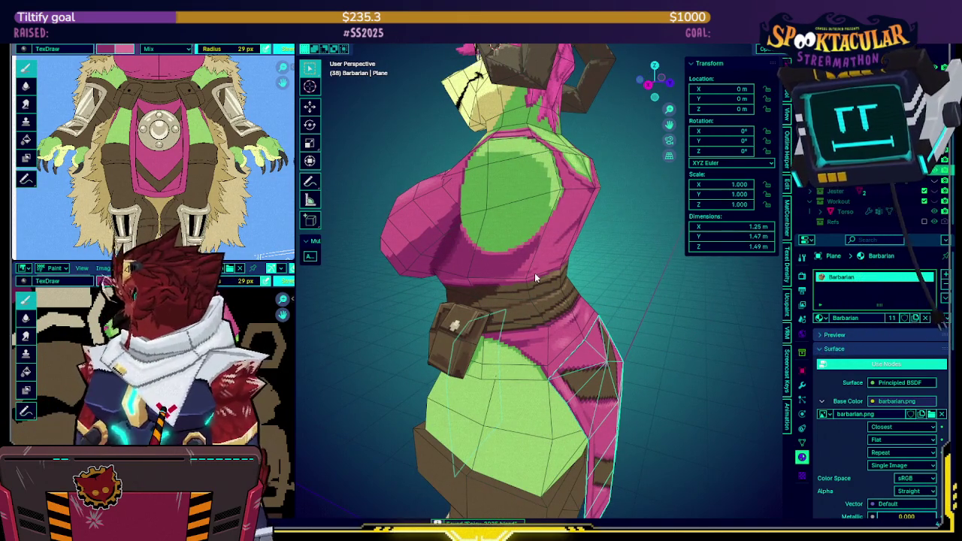
mouse_move(526, 277)
middle_down()
mouse_move(634, 270)
mouse_move(615, 270)
mouse_move(553, 318)
mouse_move(558, 298)
mouse_move(541, 252)
mouse_move(565, 254)
middle_up()
scroll(558, 298, up, 2)
scroll(553, 301, up, 2)
Put the Barbarian in Texture Paint mode, isolate it in local view, and set Strength to 1.000.
click(569, 266)
key(ctrl+Tab)
click(612, 233)
mouse_move(613, 233)
middle_down()
mouse_move(518, 248)
mouse_move(594, 119)
middle_up()
key(KP_Divide)
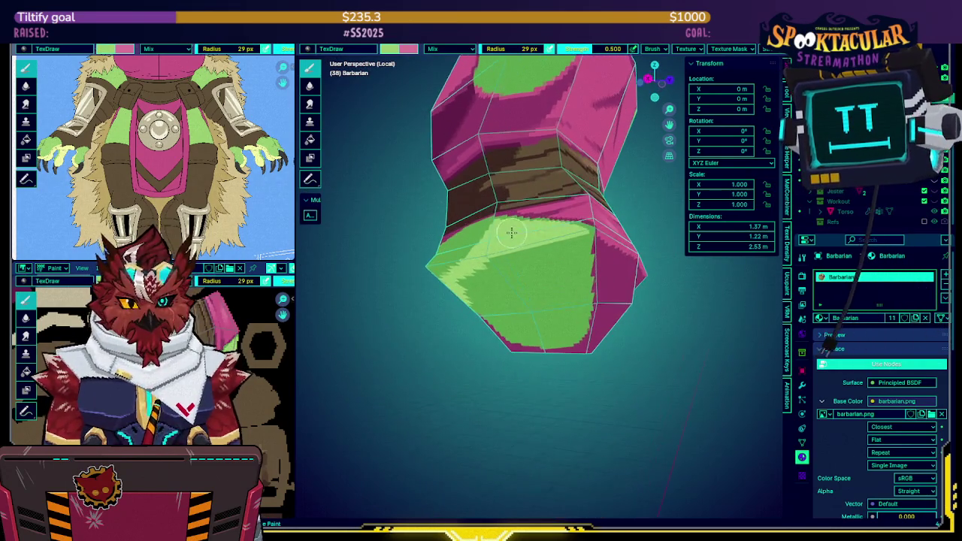
drag(599, 52, 631, 53)
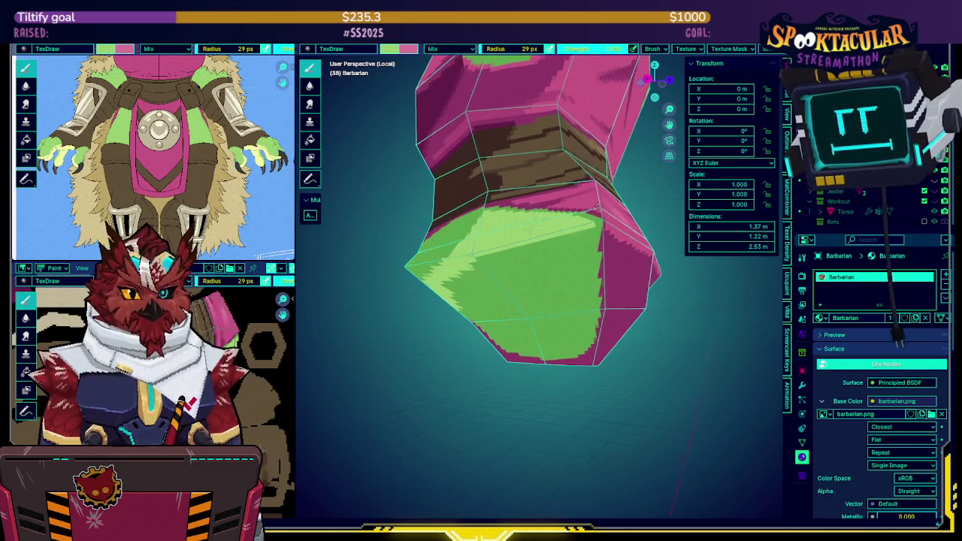
middle_drag(593, 151, 577, 218)
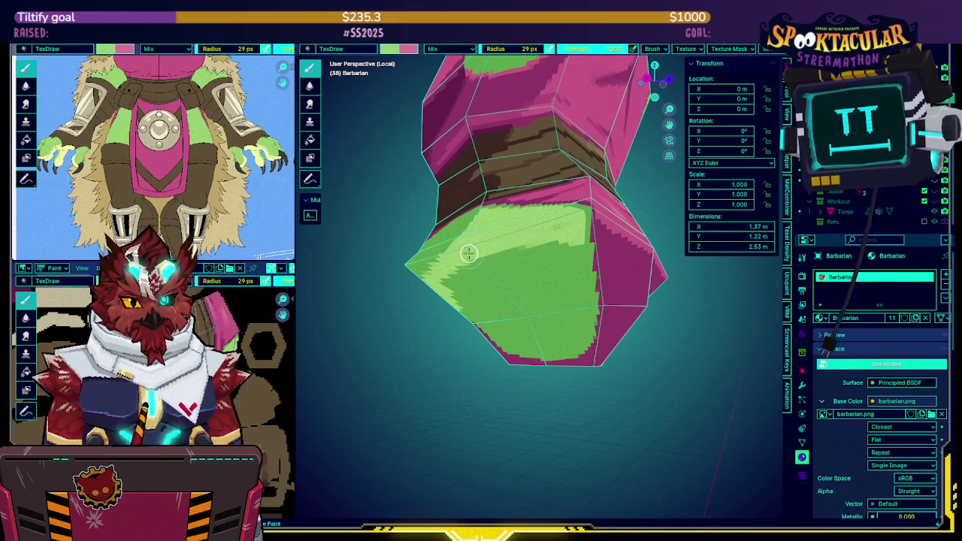
Work around the hip from several angles, then leave local view and orbit to the Barbarian's back.
middle_drag(561, 223, 442, 263)
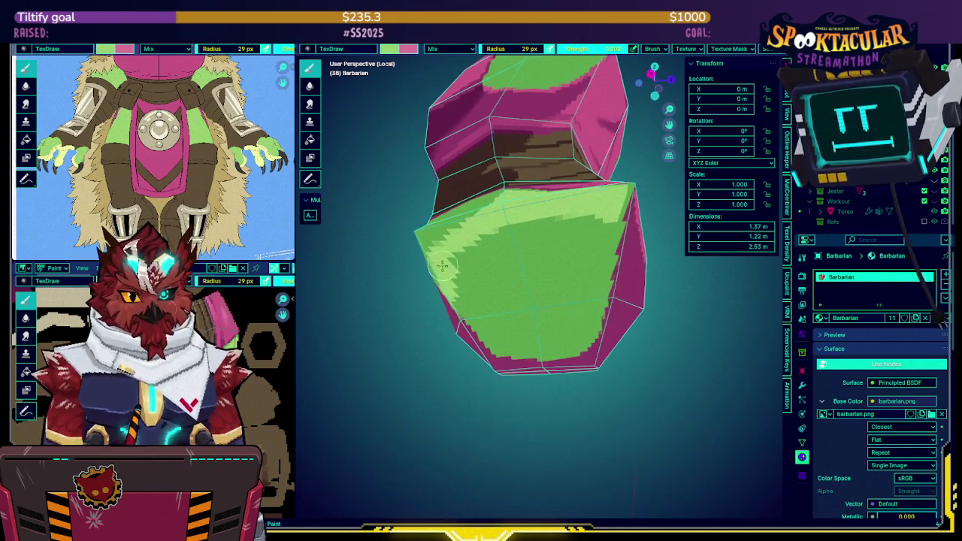
middle_drag(592, 205, 596, 217)
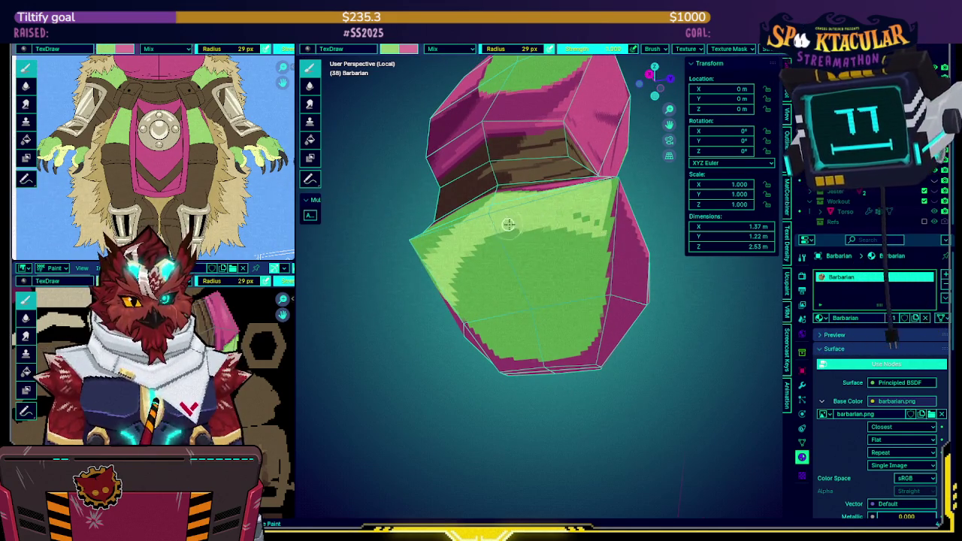
mouse_move(599, 222)
middle_down()
mouse_move(580, 232)
mouse_move(638, 215)
mouse_move(617, 197)
mouse_move(601, 214)
middle_up()
key(KP_Divide)
key(KP_6)
key(KP_6)
mouse_move(599, 215)
middle_down()
mouse_move(520, 219)
mouse_move(635, 227)
mouse_move(589, 200)
mouse_move(535, 198)
mouse_move(516, 268)
mouse_move(575, 270)
mouse_move(578, 258)
middle_up()
mouse_move(574, 224)
middle_down()
mouse_move(593, 220)
mouse_move(502, 212)
mouse_move(574, 264)
mouse_move(460, 231)
mouse_move(535, 265)
middle_up()
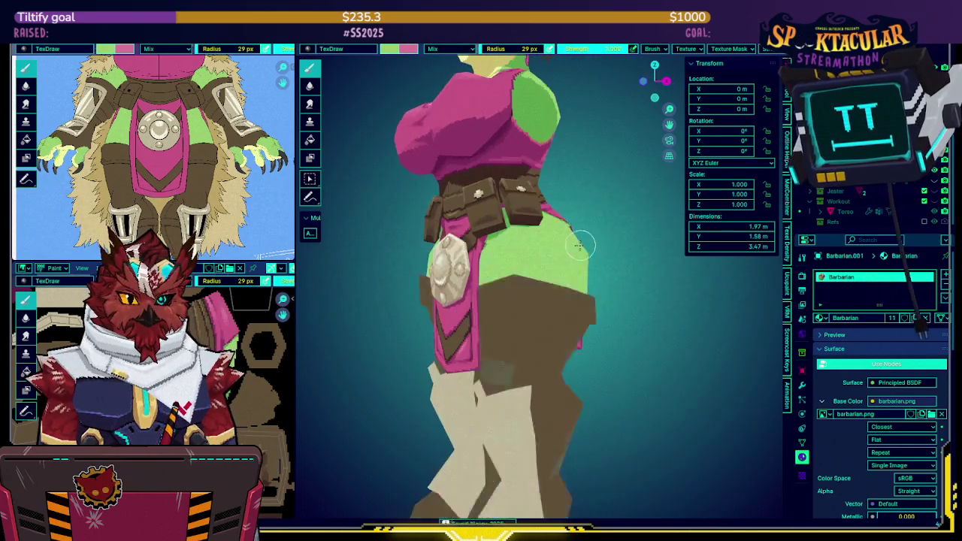
Isolate Barbarian.001 in Local view and disable its Mirror modifier in the viewport.
key(Tab)
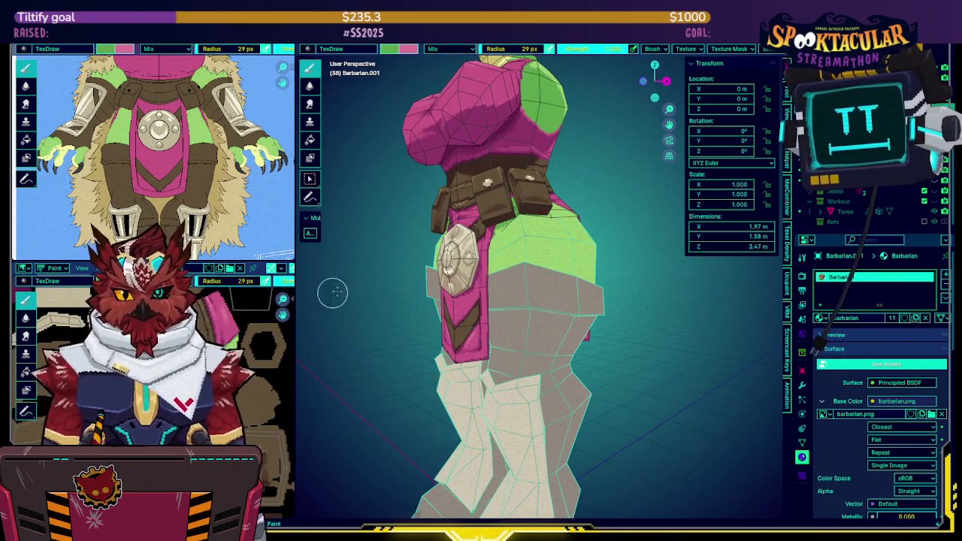
mouse_move(573, 234)
middle_down()
mouse_move(573, 243)
mouse_move(576, 235)
middle_up()
scroll(571, 247, up, 3)
key(KP_Divide)
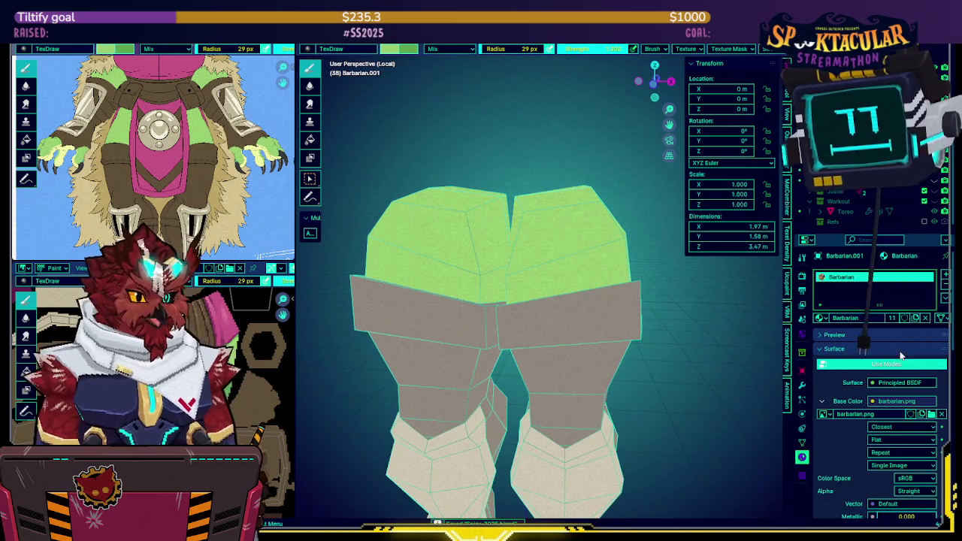
click(802, 385)
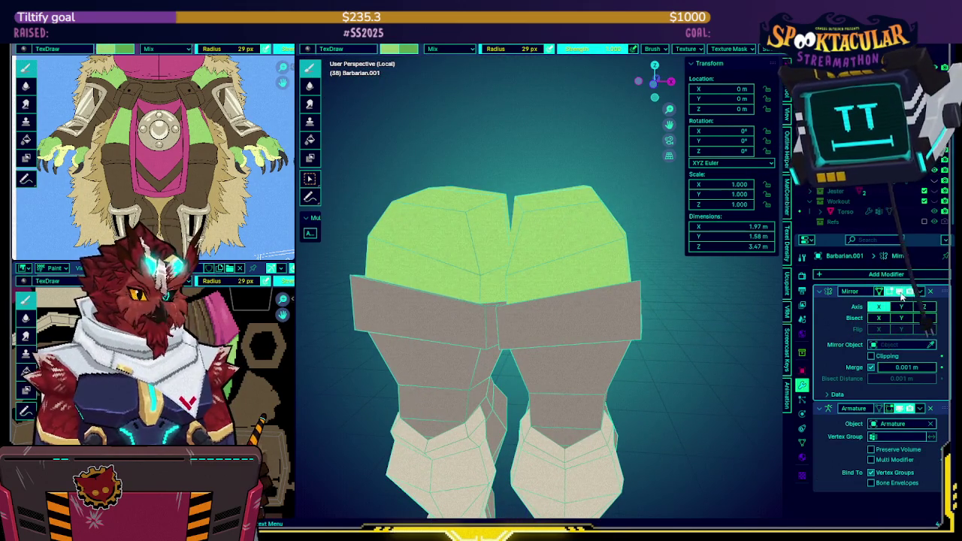
click(909, 291)
mouse_move(616, 315)
middle_down()
mouse_move(637, 319)
mouse_move(551, 295)
middle_up()
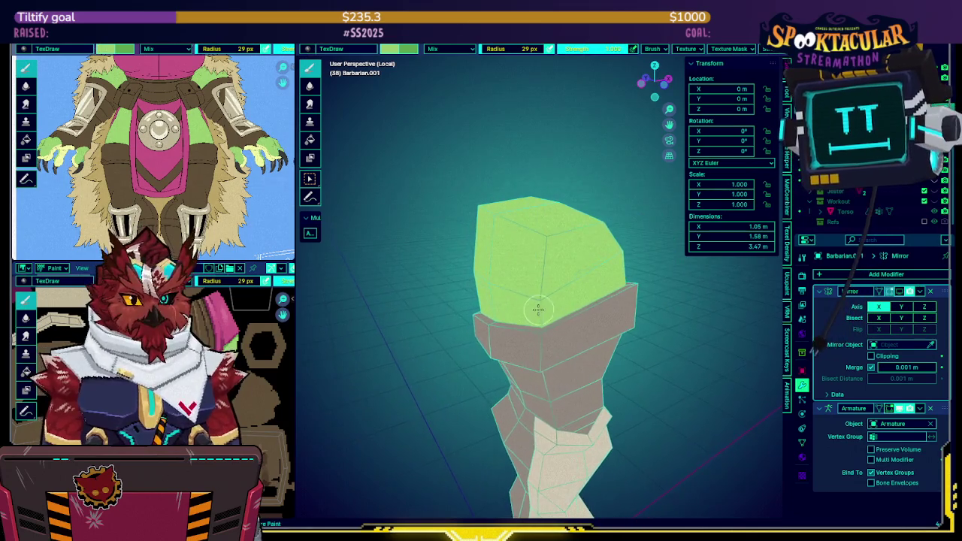
middle_drag(571, 279, 562, 245)
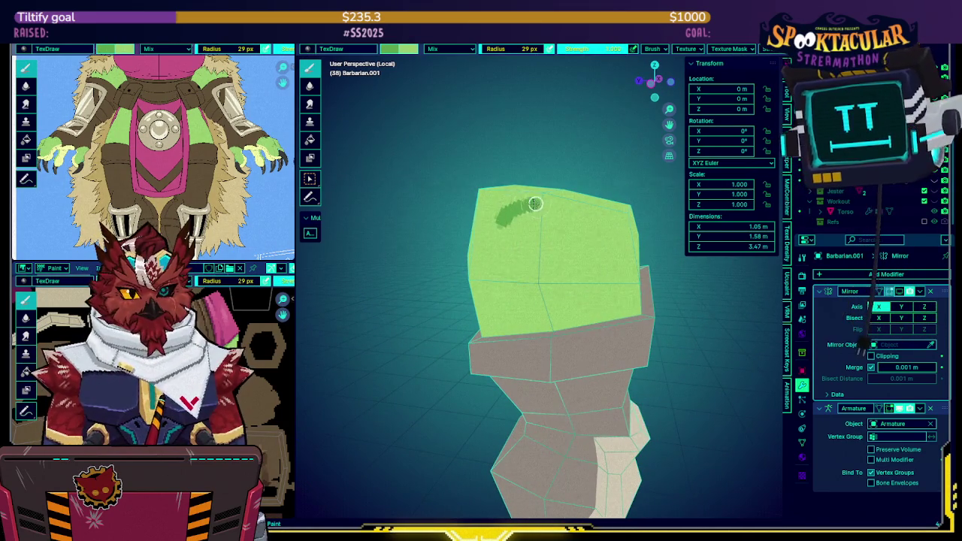
Paint a hooked dark green stroke over the hip top and up its middle.
mouse_move(525, 200)
mouse_down()
mouse_move(488, 231)
mouse_move(479, 286)
mouse_up()
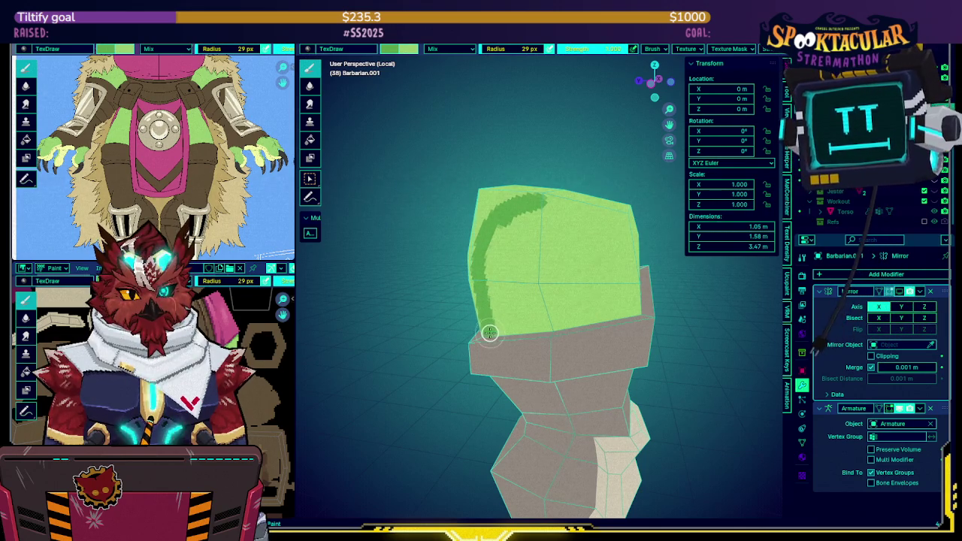
drag(483, 290, 541, 301)
mouse_move(541, 300)
middle_down()
mouse_move(565, 294)
mouse_move(568, 331)
middle_up()
mouse_move(562, 324)
mouse_down()
mouse_move(560, 251)
mouse_move(571, 223)
mouse_up()
mouse_move(571, 224)
middle_down()
mouse_move(549, 227)
mouse_move(529, 254)
middle_up()
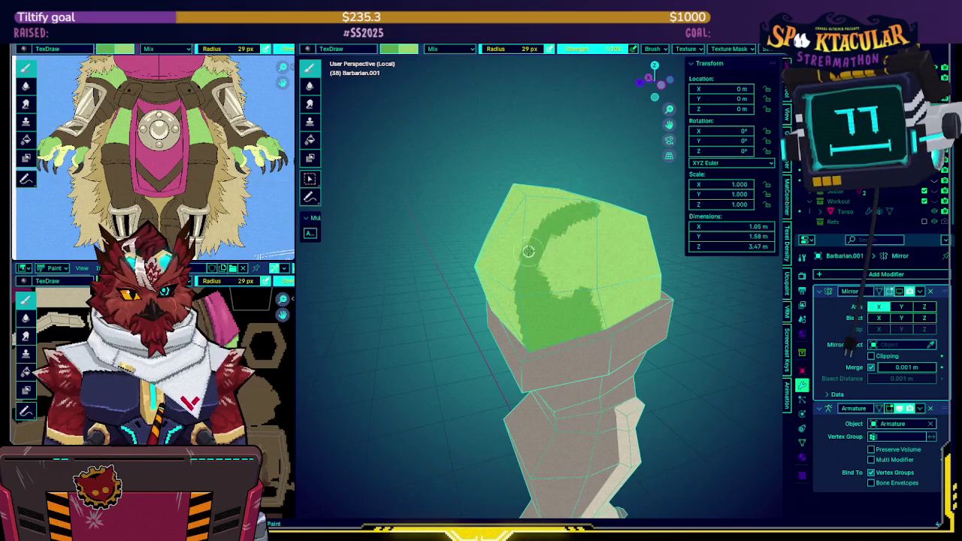
Add more dark green shading strokes across the hip from its left and upper-left sides.
middle_drag(552, 219, 496, 231)
mouse_move(496, 231)
mouse_down()
mouse_move(541, 236)
mouse_move(567, 257)
mouse_up()
middle_drag(567, 257, 513, 221)
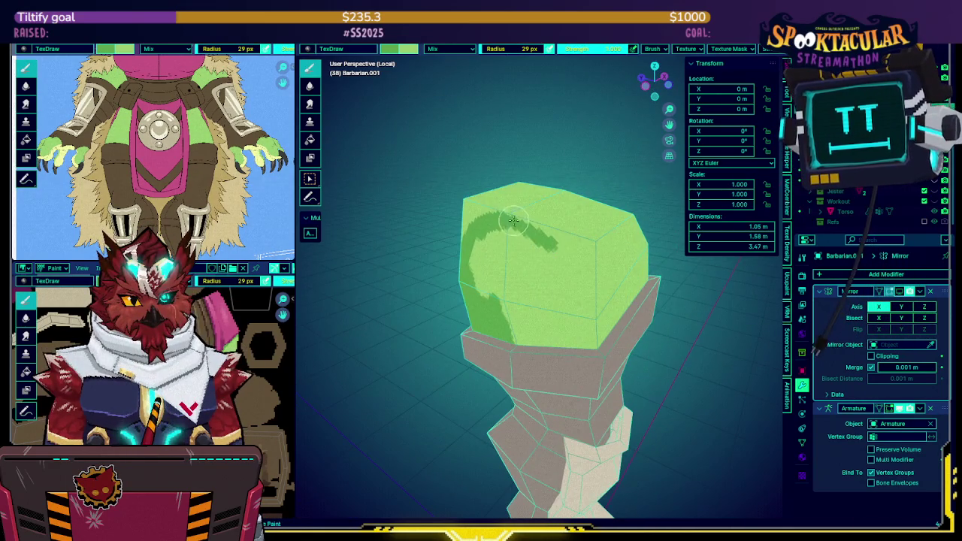
drag(553, 240, 575, 272)
middle_drag(575, 272, 531, 197)
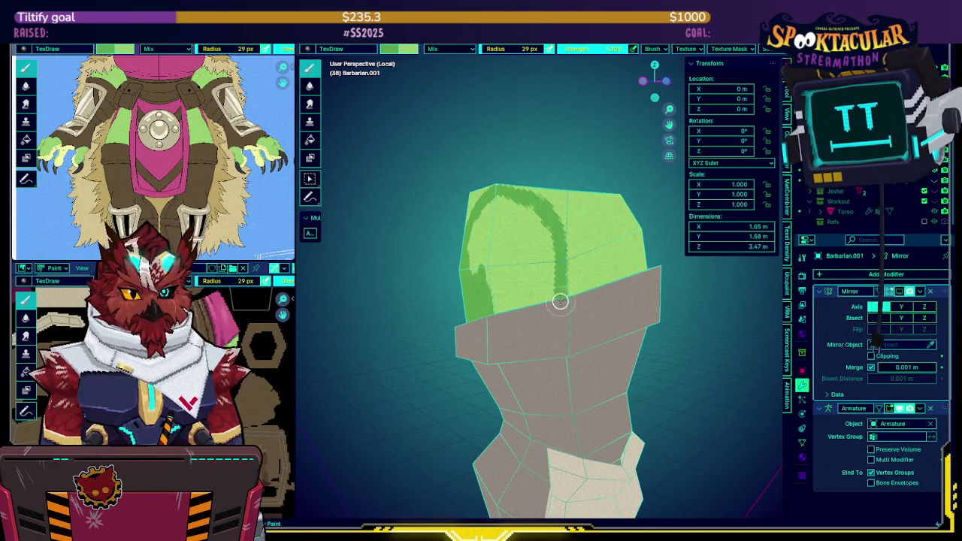
mouse_move(559, 272)
mouse_down()
mouse_move(552, 232)
mouse_move(519, 211)
mouse_up()
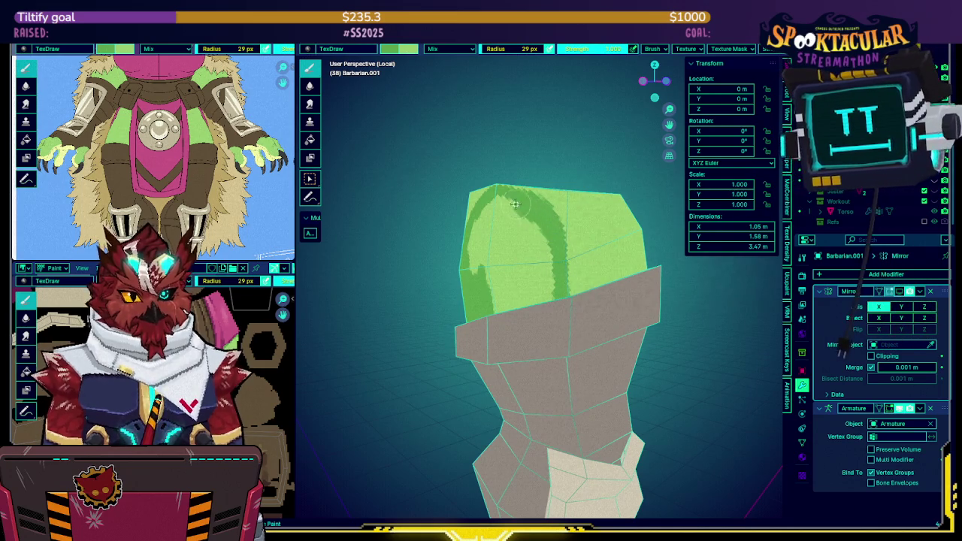
middle_drag(518, 212, 551, 223)
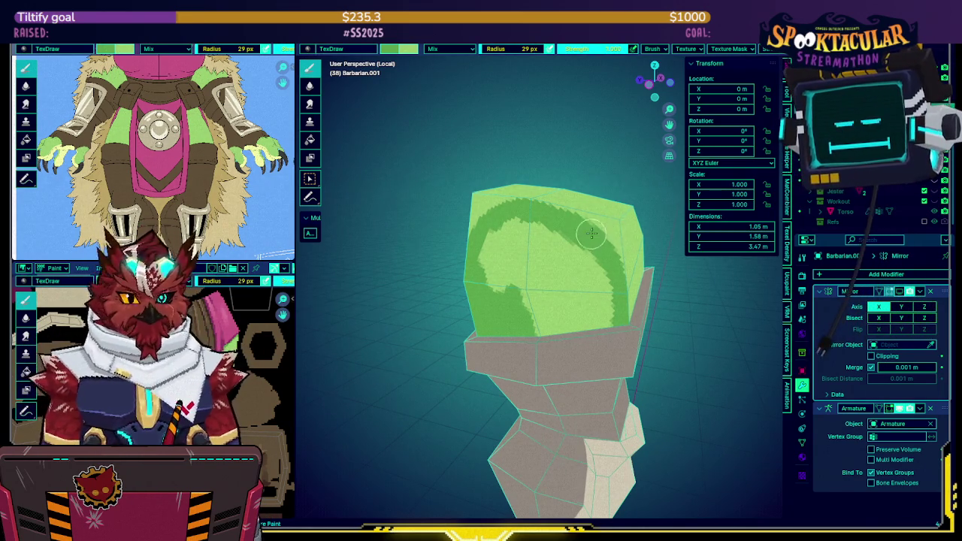
mouse_move(590, 236)
mouse_down()
mouse_move(522, 230)
mouse_move(492, 251)
mouse_move(489, 286)
mouse_move(530, 280)
mouse_move(530, 338)
mouse_move(616, 324)
mouse_move(592, 264)
mouse_move(521, 236)
mouse_move(563, 243)
mouse_move(563, 290)
mouse_move(578, 320)
mouse_up()
Save the painted texture image and the .blend project file.
mouse_move(578, 320)
middle_down()
mouse_move(584, 260)
mouse_move(553, 277)
middle_up()
key(alt+s)
mouse_move(412, 300)
middle_down()
mouse_move(547, 247)
mouse_move(511, 200)
mouse_move(535, 226)
mouse_move(515, 209)
mouse_move(501, 211)
mouse_move(518, 208)
middle_up()
key(ctrl+s)
Leave Local view to show the whole barbarian and return to Object Mode.
key(KP_Divide)
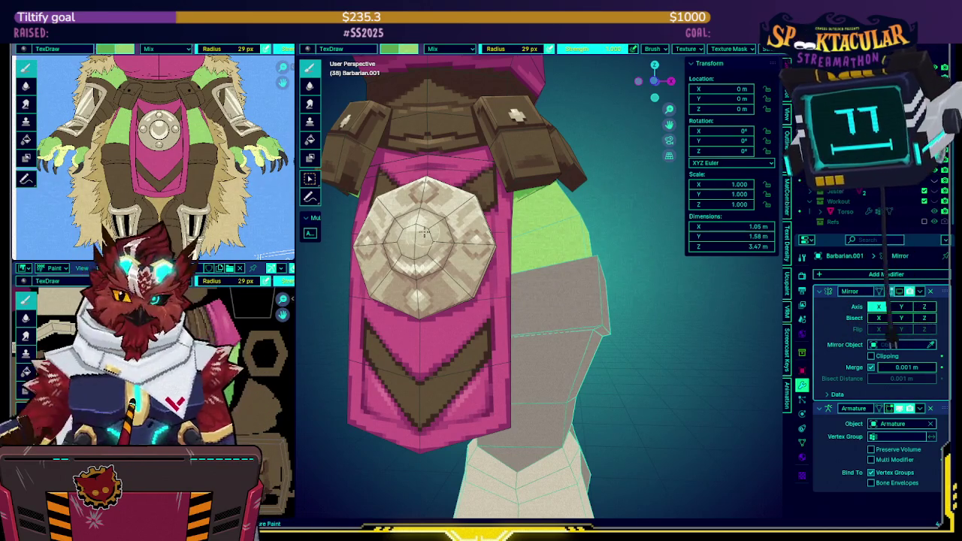
mouse_move(465, 225)
middle_down()
mouse_move(516, 195)
mouse_move(547, 197)
mouse_move(510, 186)
mouse_move(539, 201)
mouse_move(512, 205)
mouse_move(563, 246)
mouse_move(523, 300)
mouse_move(518, 337)
mouse_move(614, 292)
mouse_move(576, 294)
middle_up()
middle_drag(575, 255, 605, 263)
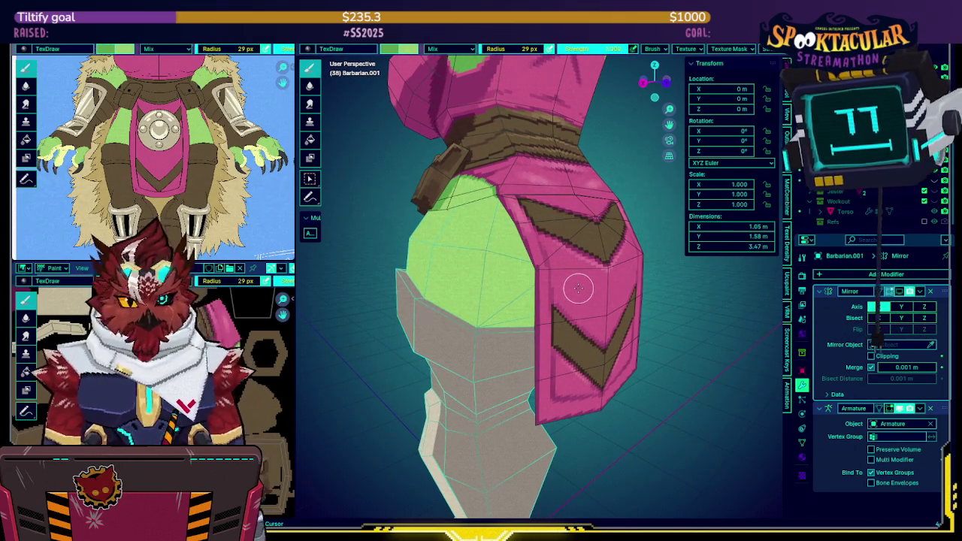
key(ctrl+Tab)
Show the Jester collection, select Jester-Outfit, and check its mesh in Edit Mode.
click(526, 289)
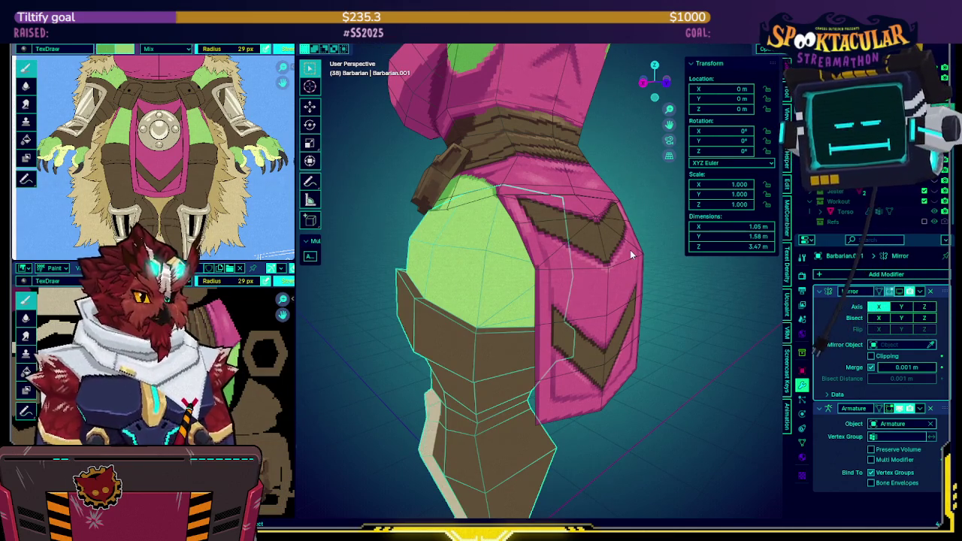
key(2)
key(3)
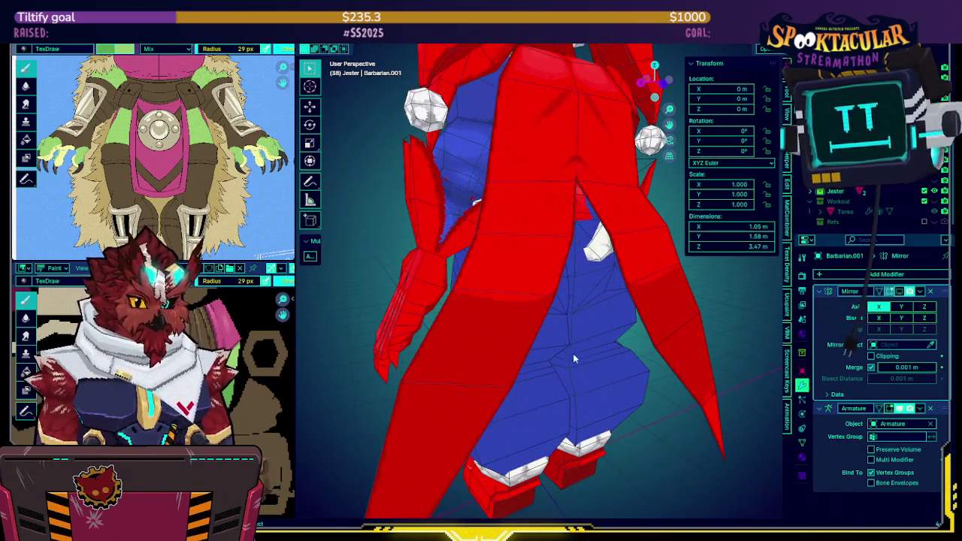
click(550, 369)
key(Tab)
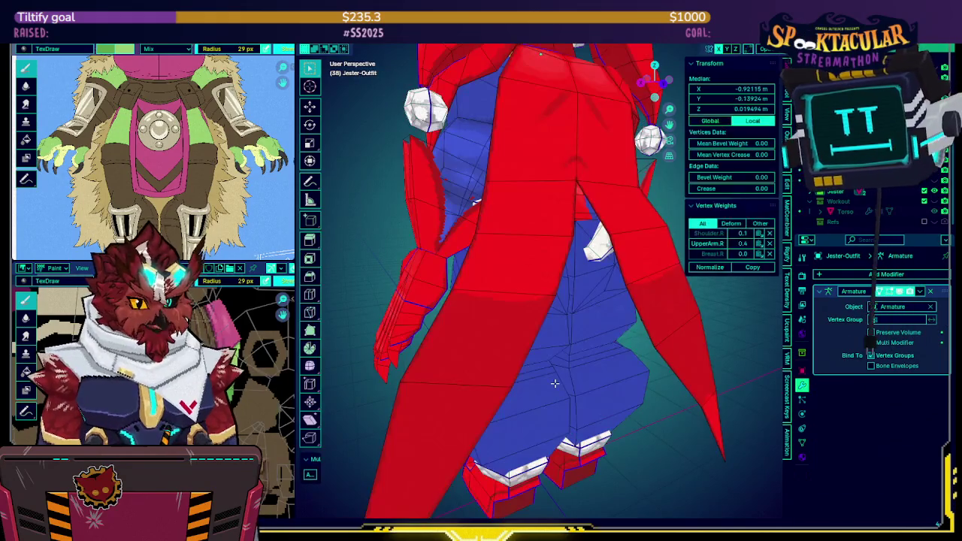
key(Tab)
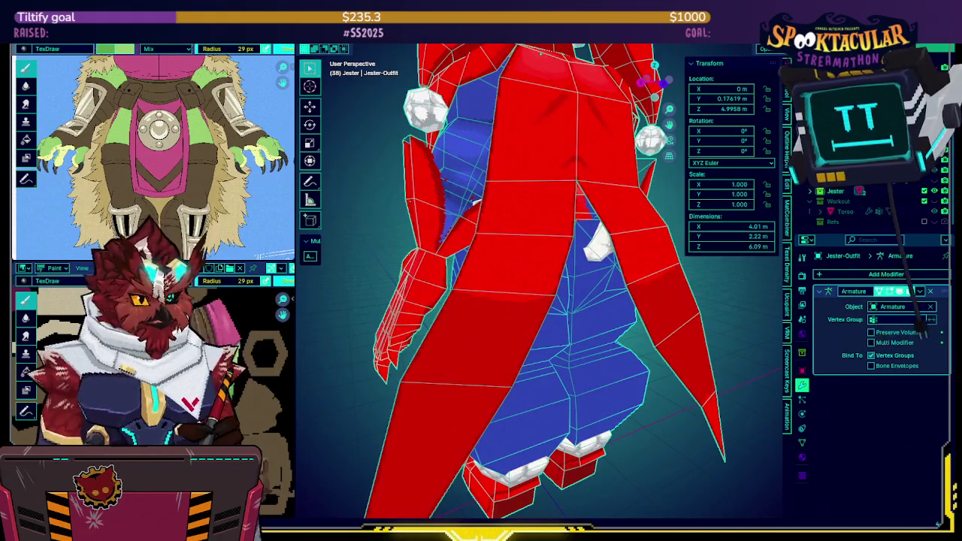
mouse_move(571, 248)
middle_down()
mouse_move(665, 243)
mouse_move(635, 263)
mouse_move(493, 261)
mouse_move(633, 262)
mouse_move(616, 265)
mouse_move(634, 230)
mouse_move(510, 242)
middle_up()
key(ctrl+Tab)
Isolate the legs in Texture Paint and paint dark strokes around the lower hip, undoing one.
click(518, 249)
key(ctrl+Tab)
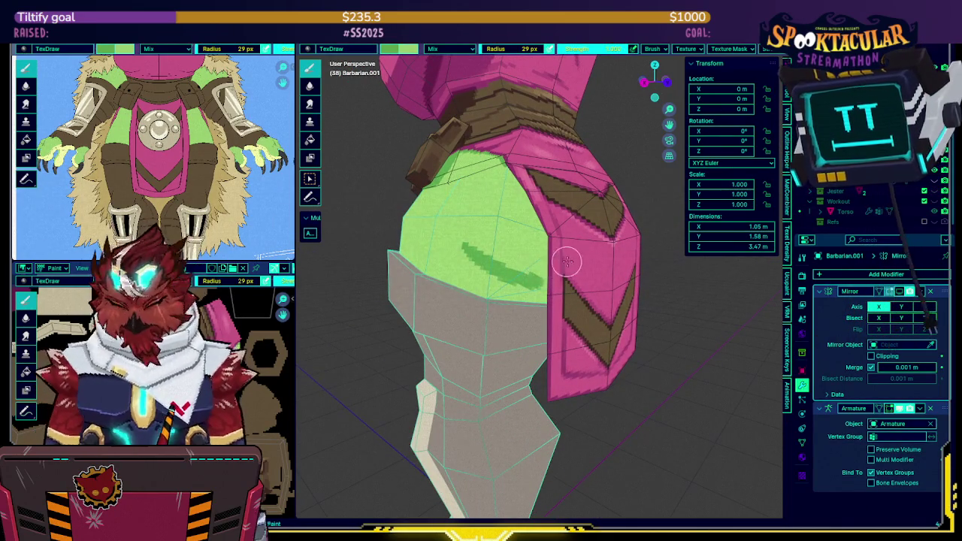
key(KP_Divide)
drag(483, 268, 505, 282)
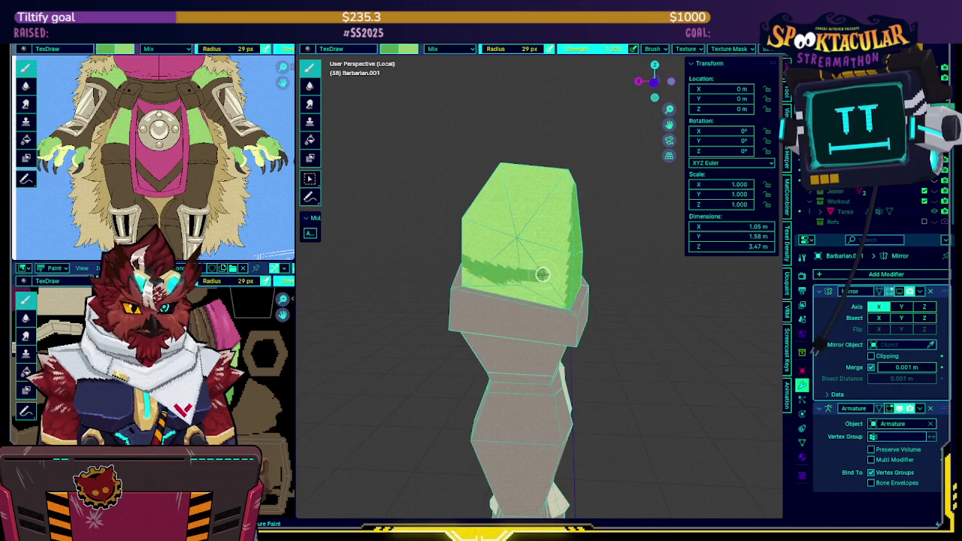
drag(466, 258, 535, 279)
key(ctrl+z)
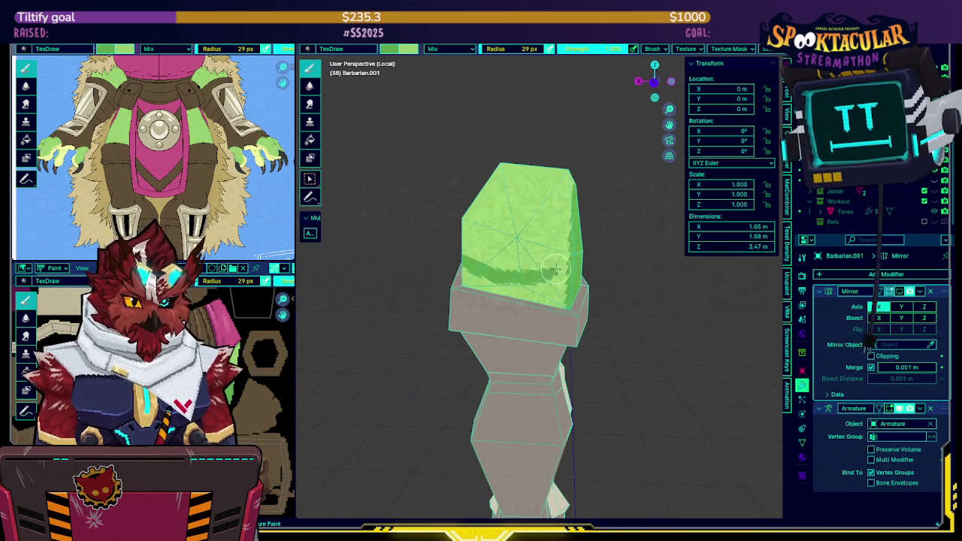
middle_drag(557, 270, 545, 268)
drag(540, 272, 573, 237)
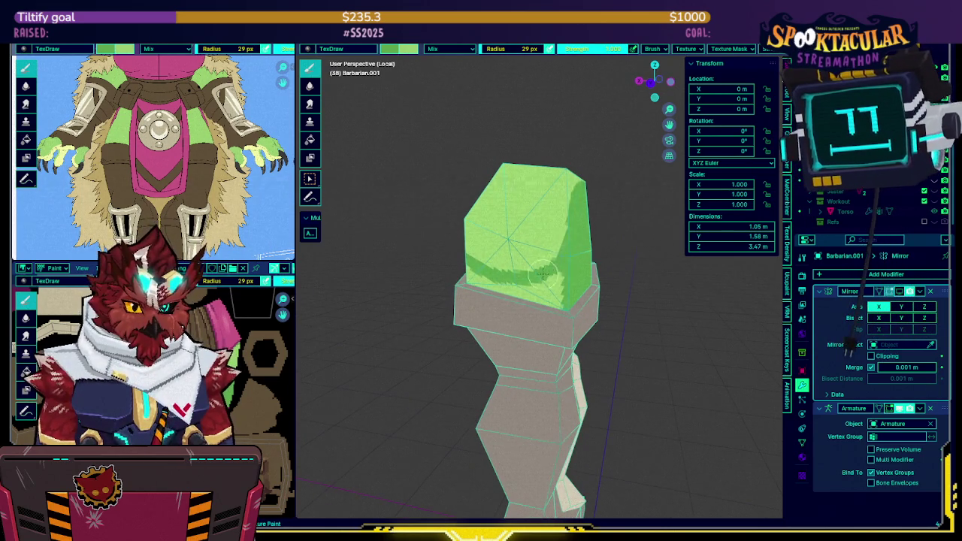
Paint a jagged dark green shadow along the hip's lower edge, then return to Object Mode.
middle_drag(544, 273, 513, 257)
middle_drag(351, 313, 473, 245)
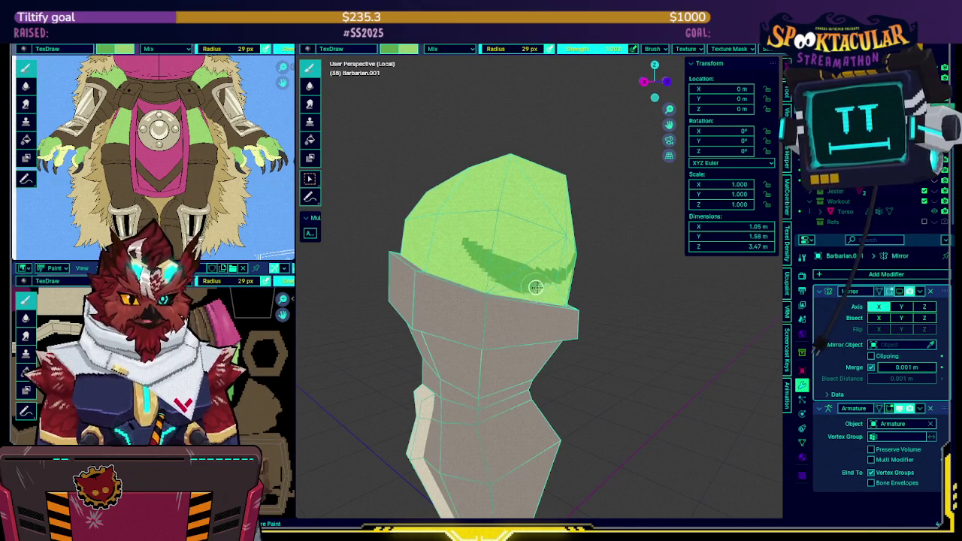
drag(484, 268, 524, 294)
mouse_move(556, 304)
middle_down()
mouse_move(563, 281)
mouse_move(544, 281)
mouse_move(512, 304)
middle_up()
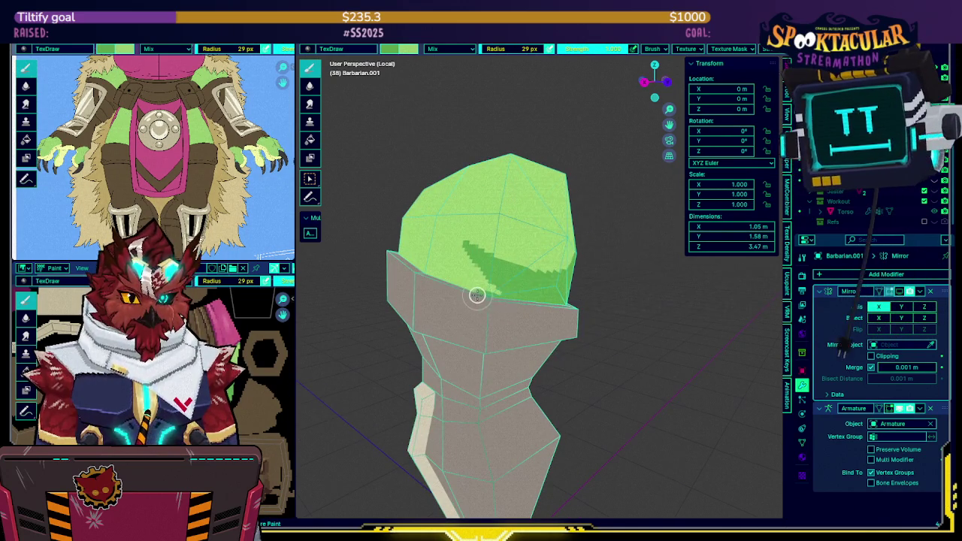
middle_drag(426, 275, 578, 326)
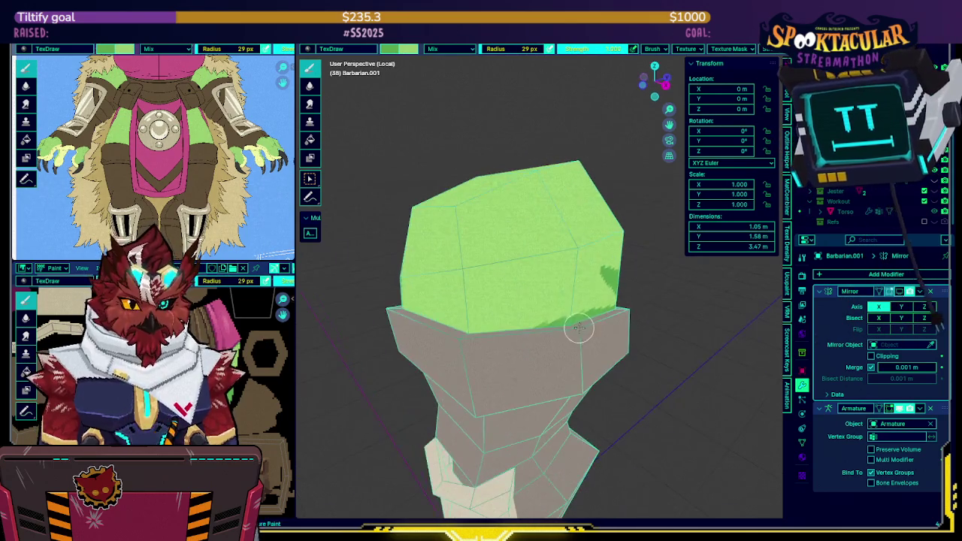
middle_drag(500, 333, 673, 303)
drag(673, 302, 544, 326)
mouse_move(580, 311)
middle_down()
mouse_move(509, 266)
mouse_move(419, 301)
middle_up()
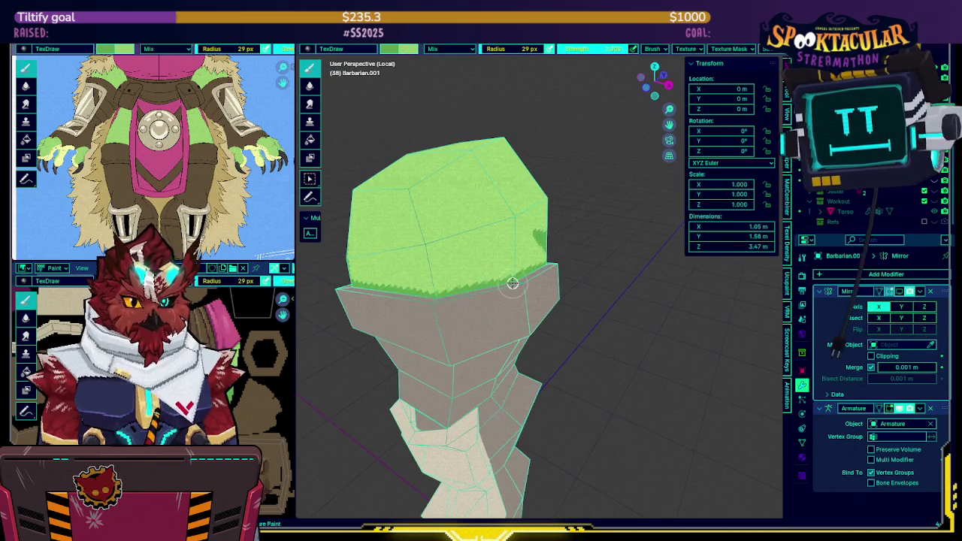
mouse_move(479, 264)
middle_down()
mouse_move(458, 281)
mouse_move(488, 255)
mouse_move(489, 236)
mouse_move(549, 221)
mouse_move(525, 231)
mouse_move(516, 221)
mouse_move(591, 215)
mouse_move(492, 217)
mouse_move(563, 230)
middle_up()
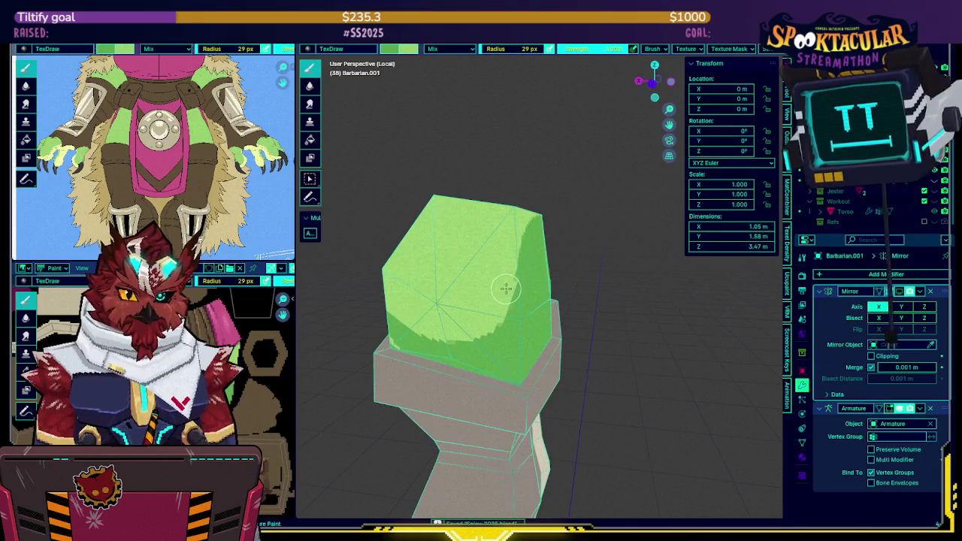
mouse_move(519, 263)
middle_down()
mouse_move(509, 272)
mouse_move(603, 260)
mouse_move(583, 256)
middle_up()
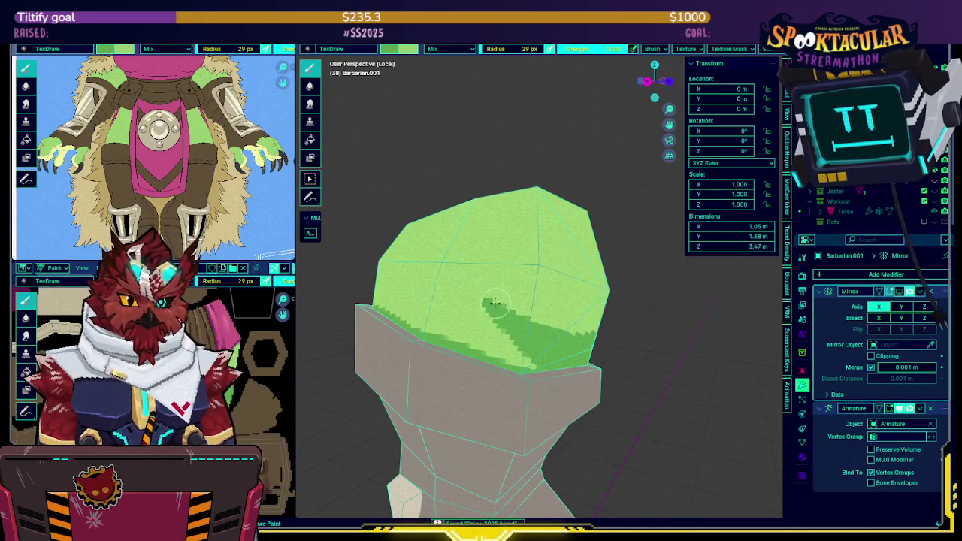
key(ctrl+Tab)
middle_drag(522, 290, 545, 292)
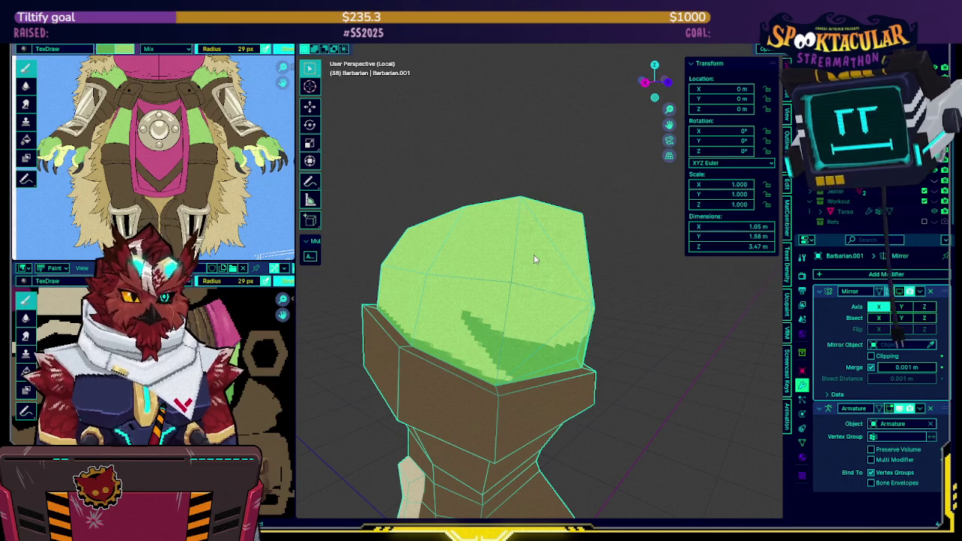
Select the Barbarian's loincloth plane and hide it.
key(h)
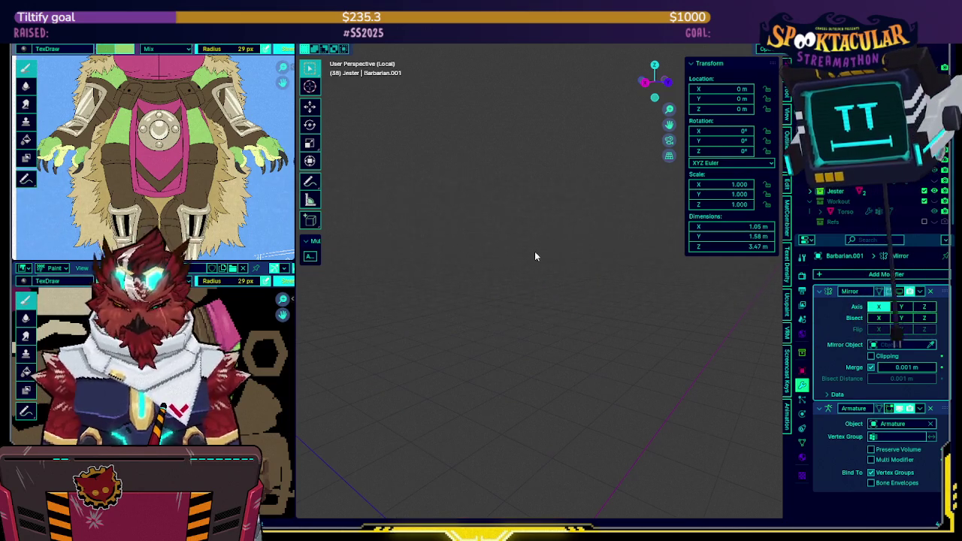
key(KP_Divide)
mouse_move(530, 258)
middle_down()
mouse_move(680, 260)
mouse_move(626, 309)
middle_up()
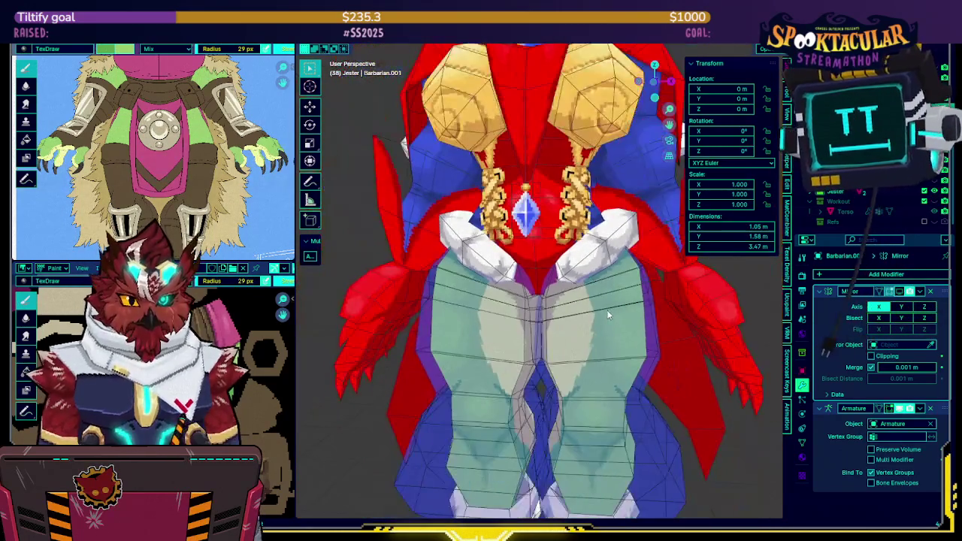
scroll(627, 309, up, 5)
scroll(626, 309, down, 3)
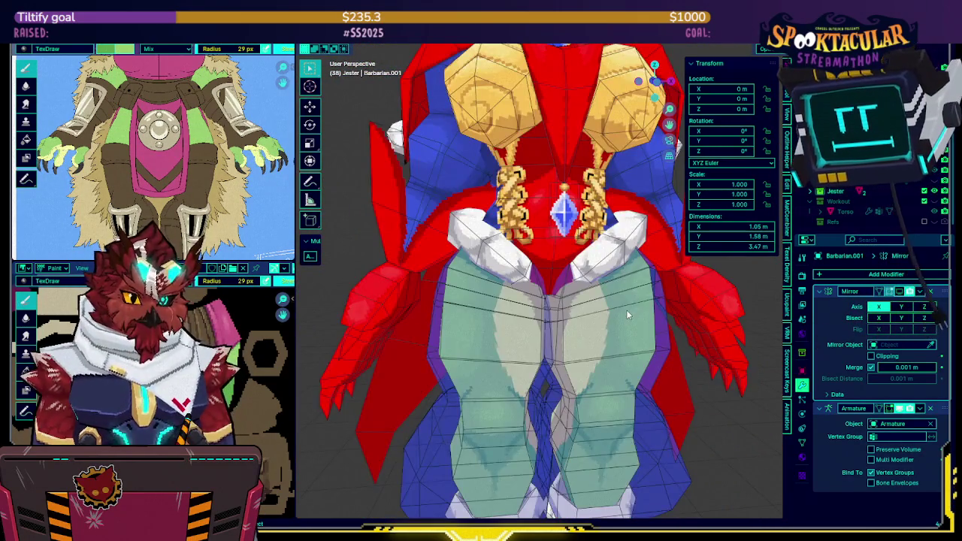
key(KP_Divide)
key(KP_Divide)
key(KP_Divide)
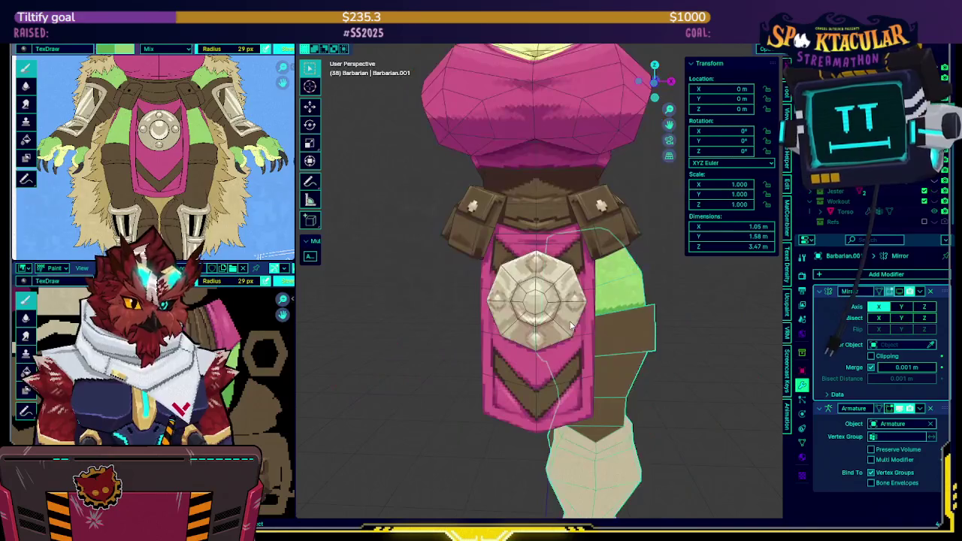
click(565, 378)
key(h)
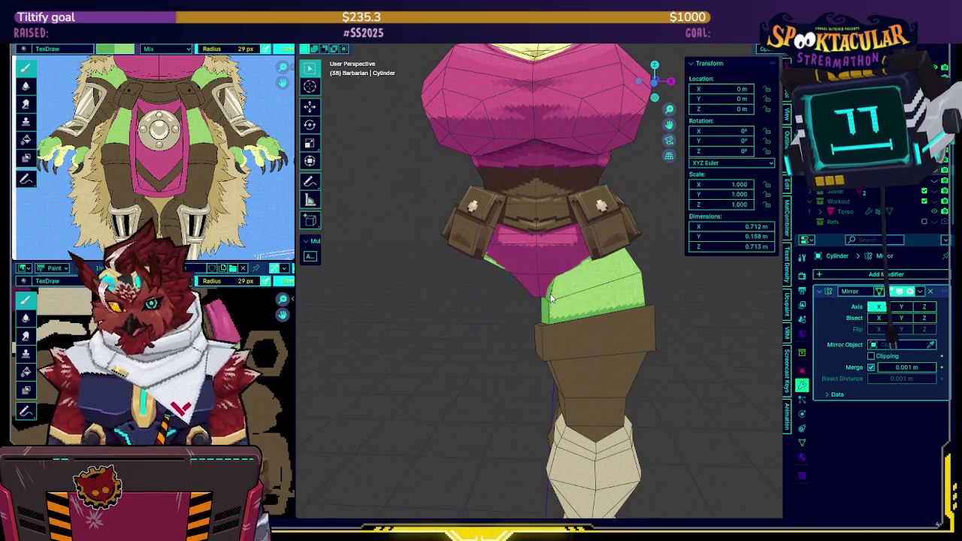
key(KP_Divide)
key(KP_Divide)
key(KP_Divide)
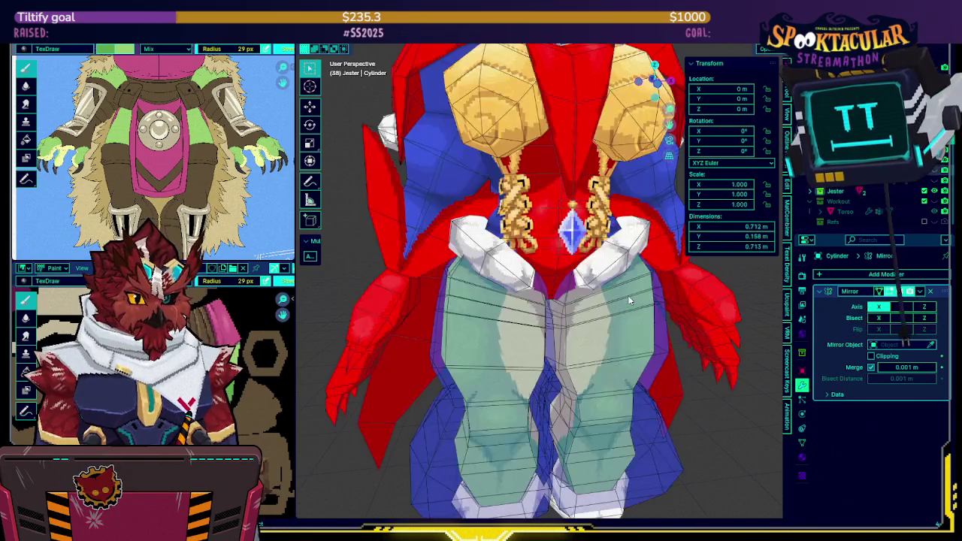
shift+middle_drag(626, 302, 576, 279)
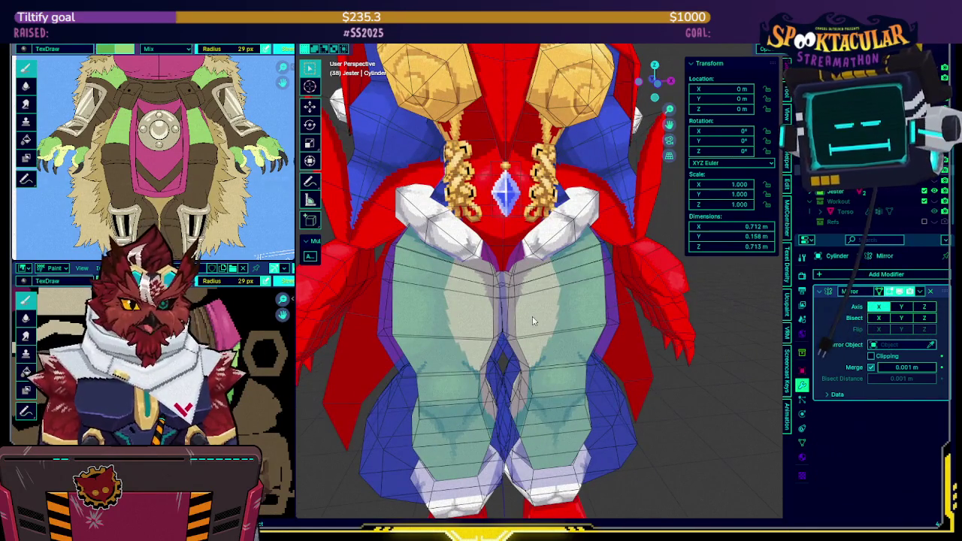
Select the Barbarian's leg mesh and try Texture Paint mode before returning to Object Mode.
key(KP_Divide)
click(548, 317)
key(ctrl+Tab)
click(599, 275)
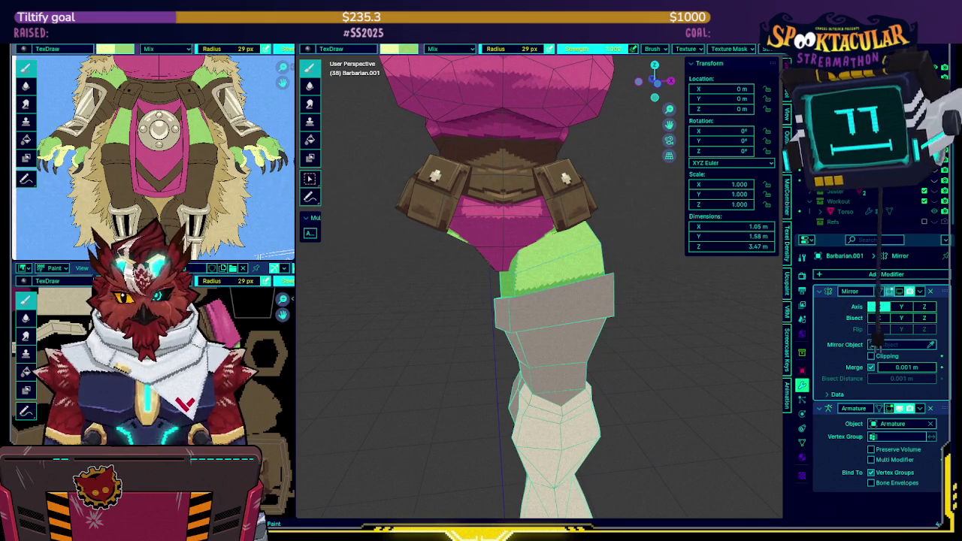
scroll(559, 245, up, 2)
scroll(559, 245, up, 1)
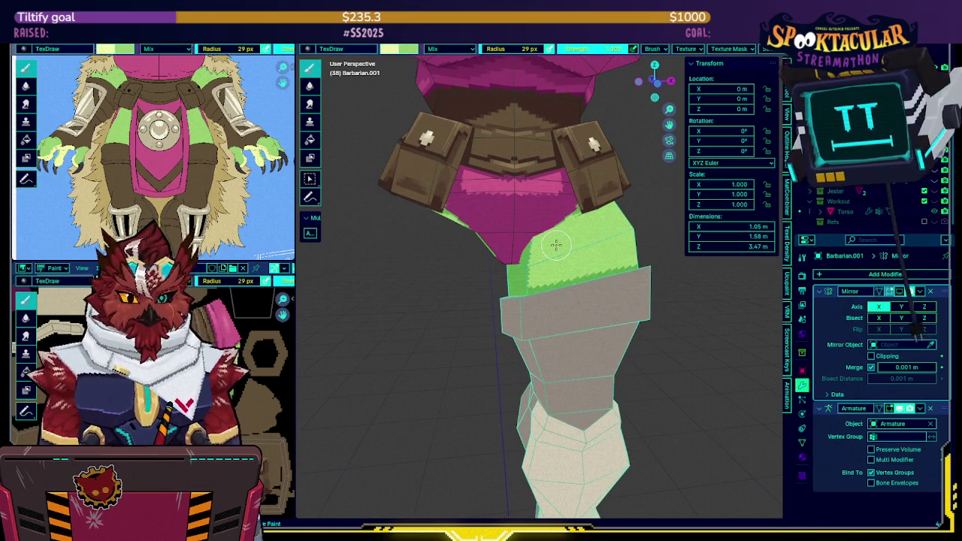
key(ctrl+Tab)
click(491, 281)
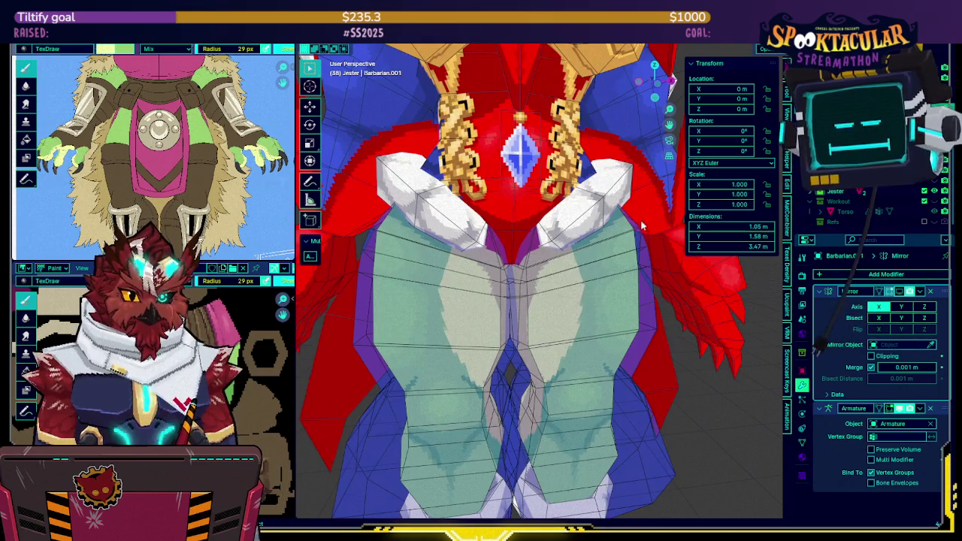
Show the Jester and Barbarian collections together and switch the leg to Texture Paint.
key(2)
key(1)
key(2)
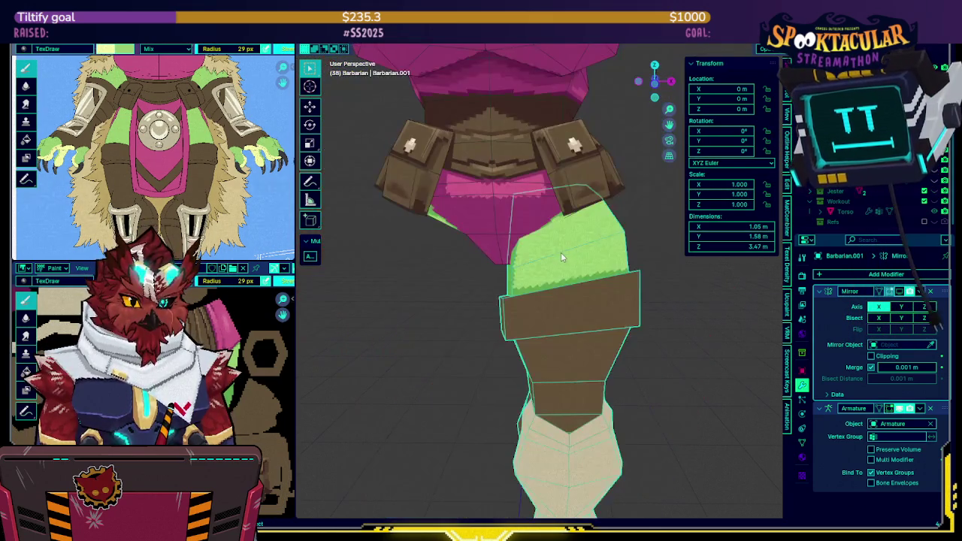
key(shift+1)
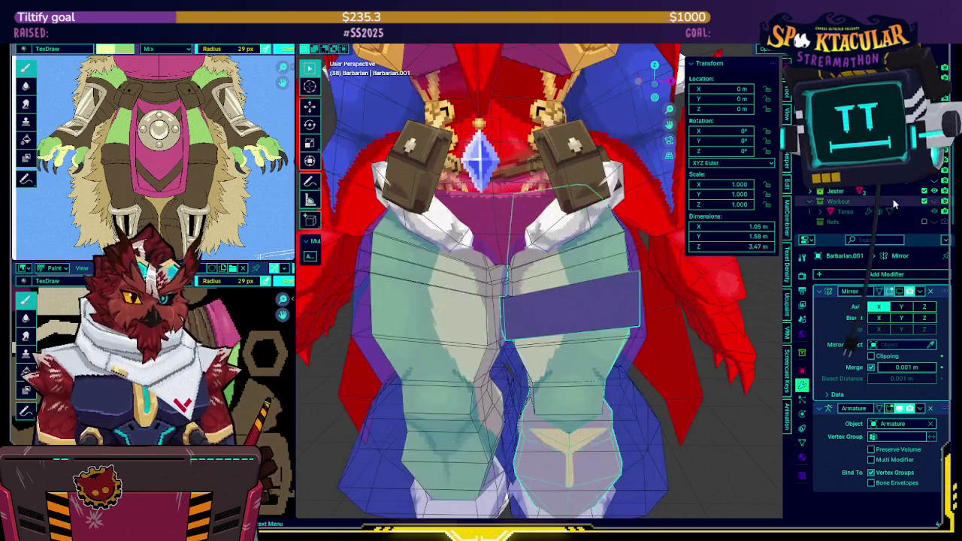
click(626, 245)
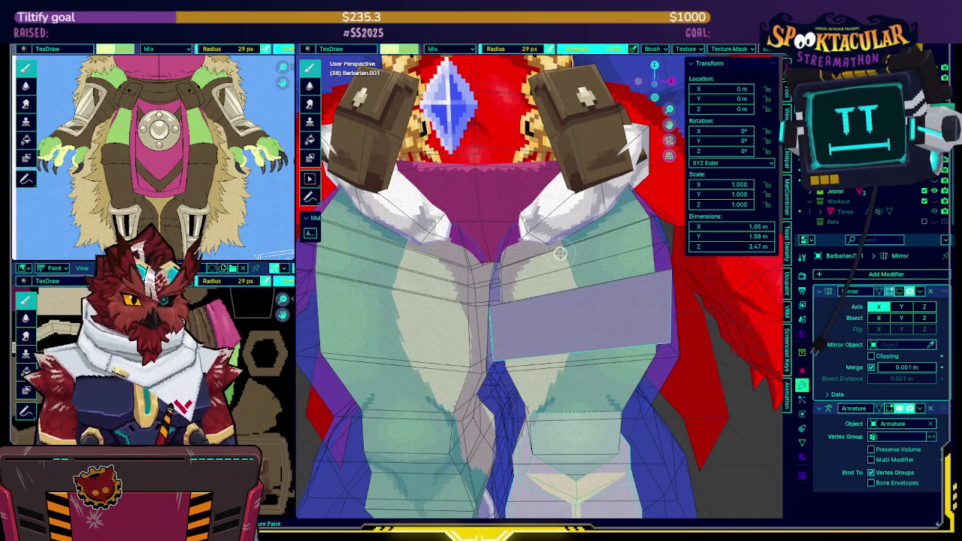
Turn to a side-on view and show only the Barbarian leg mesh in Local view.
mouse_move(541, 218)
middle_down()
mouse_move(396, 252)
mouse_move(529, 300)
middle_up()
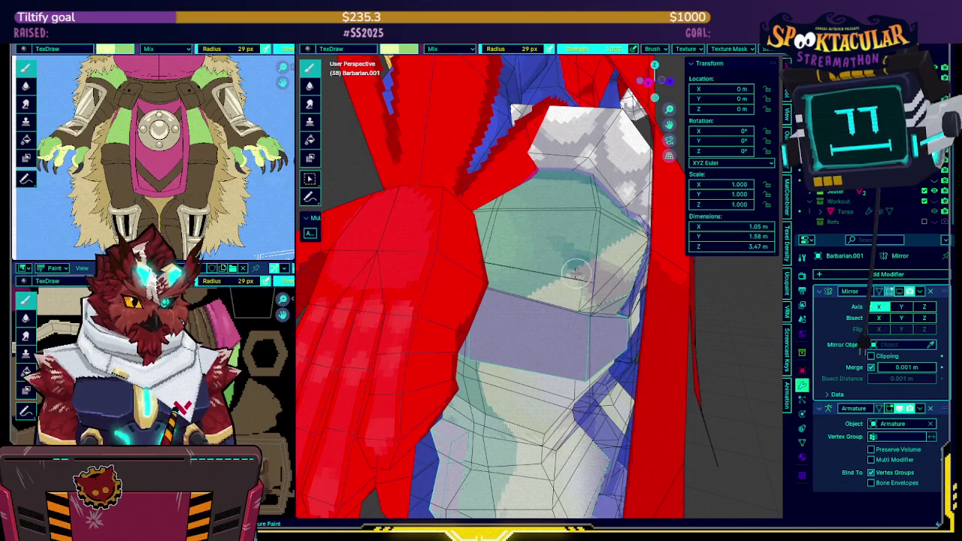
mouse_move(609, 249)
middle_down()
mouse_move(509, 259)
mouse_move(481, 229)
middle_up()
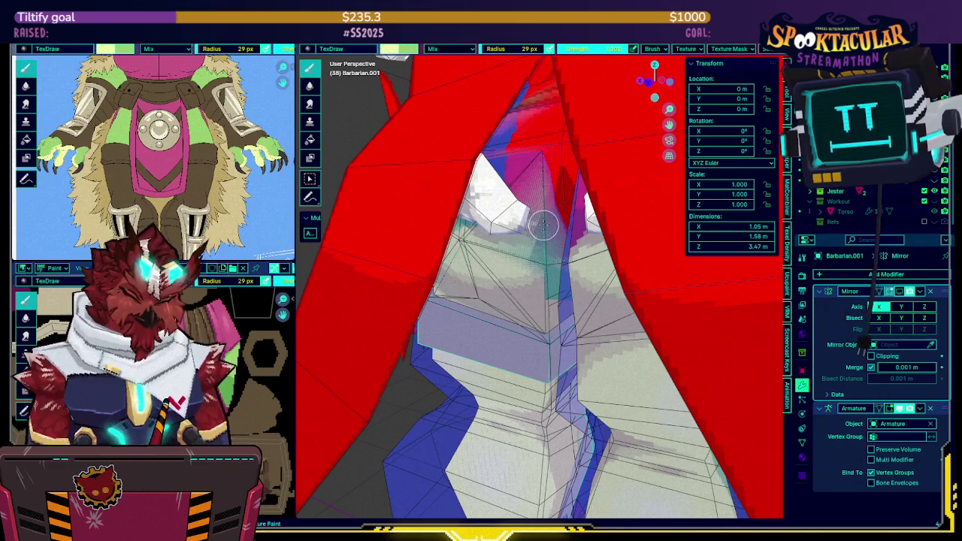
key(KP_Divide)
mouse_move(579, 214)
middle_down()
mouse_move(376, 224)
mouse_move(421, 218)
middle_up()
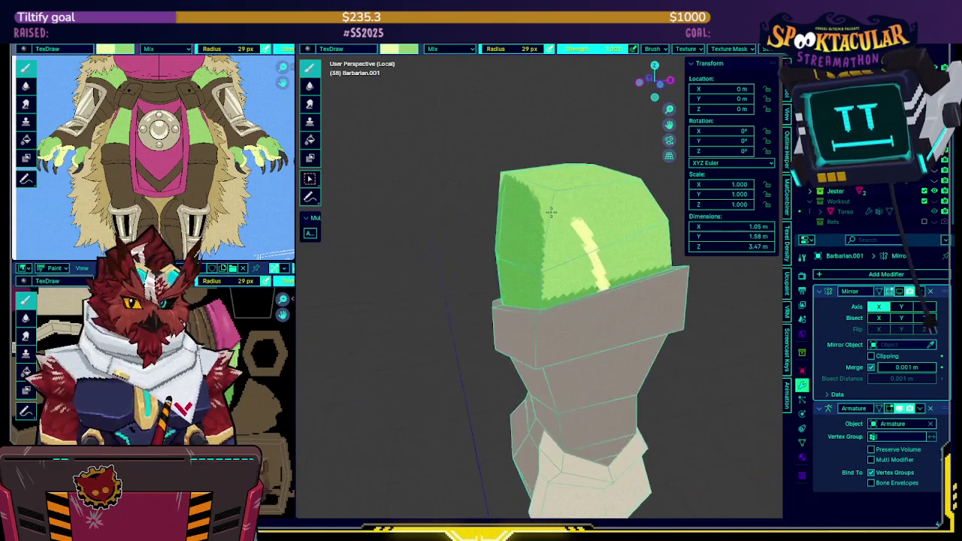
Orbit around the green cap and paint a first pale-yellow patch on it.
key(KP_Divide)
key(KP_Divide)
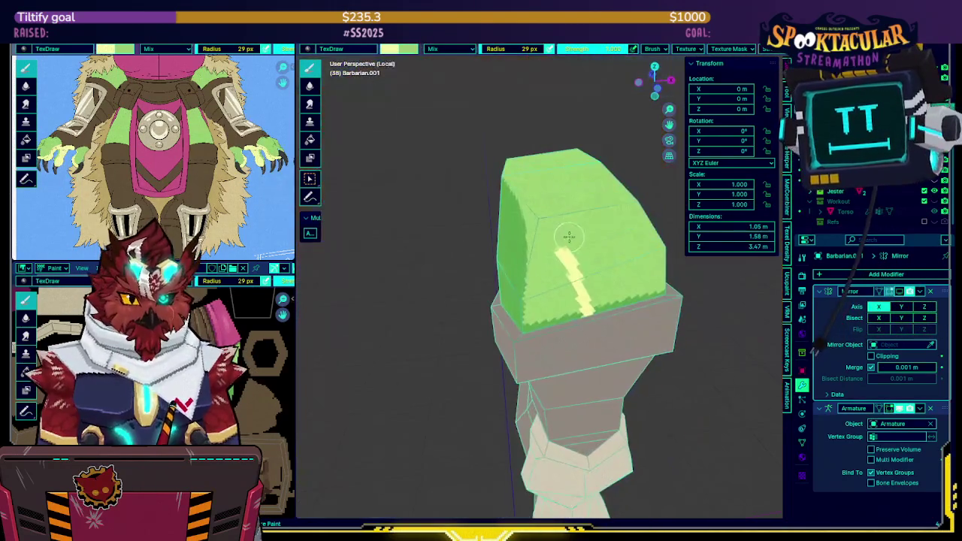
mouse_move(528, 209)
middle_down()
mouse_move(609, 239)
mouse_move(552, 238)
mouse_move(592, 227)
middle_up()
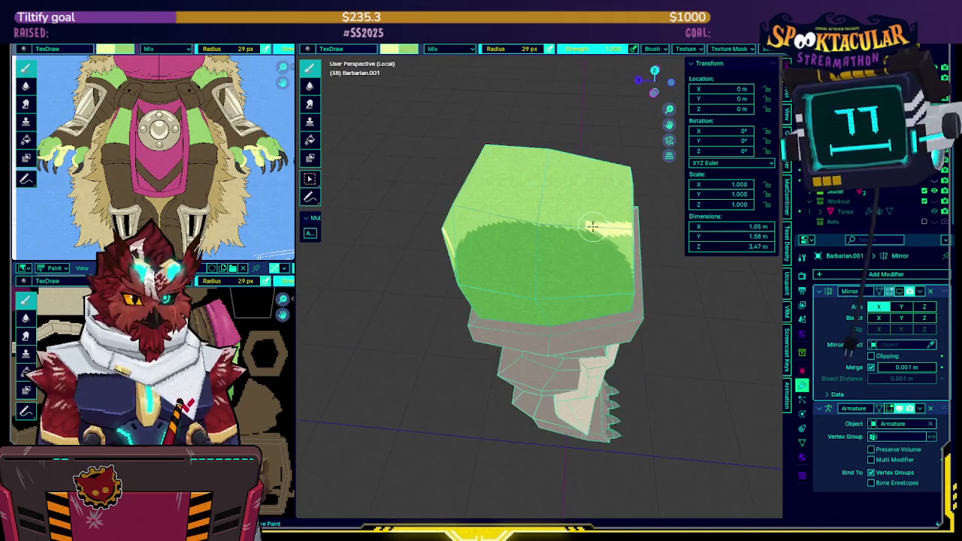
mouse_move(495, 218)
middle_down()
mouse_move(588, 181)
mouse_move(465, 254)
middle_up()
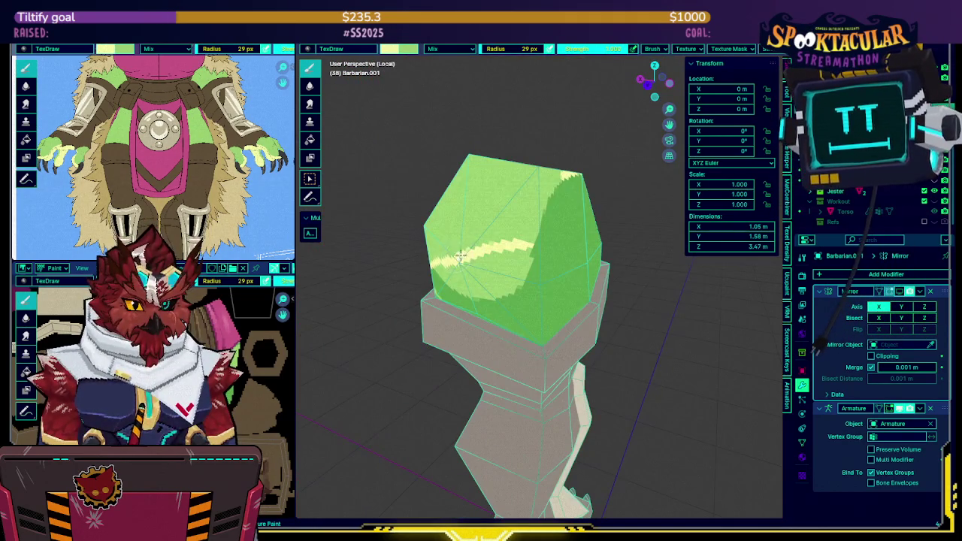
middle_drag(534, 223, 508, 254)
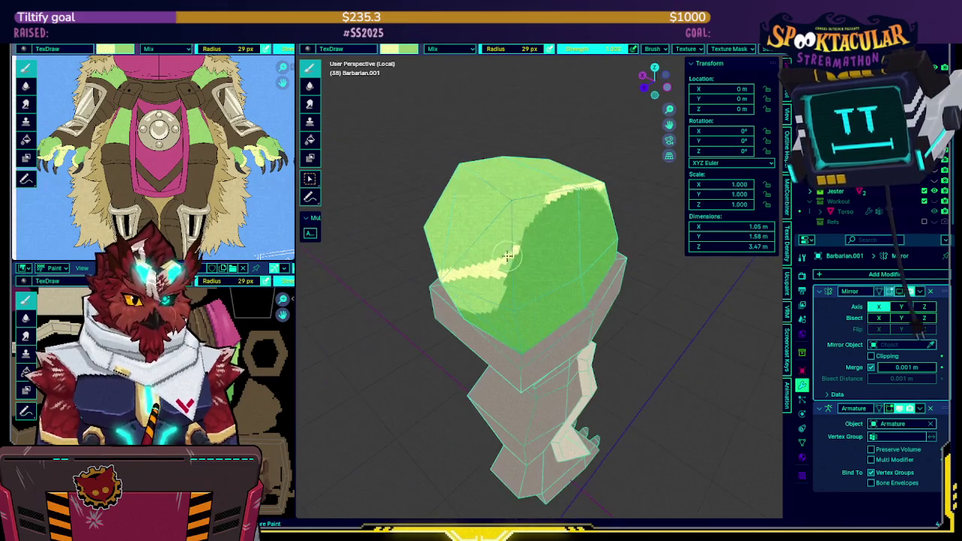
middle_drag(551, 197, 568, 170)
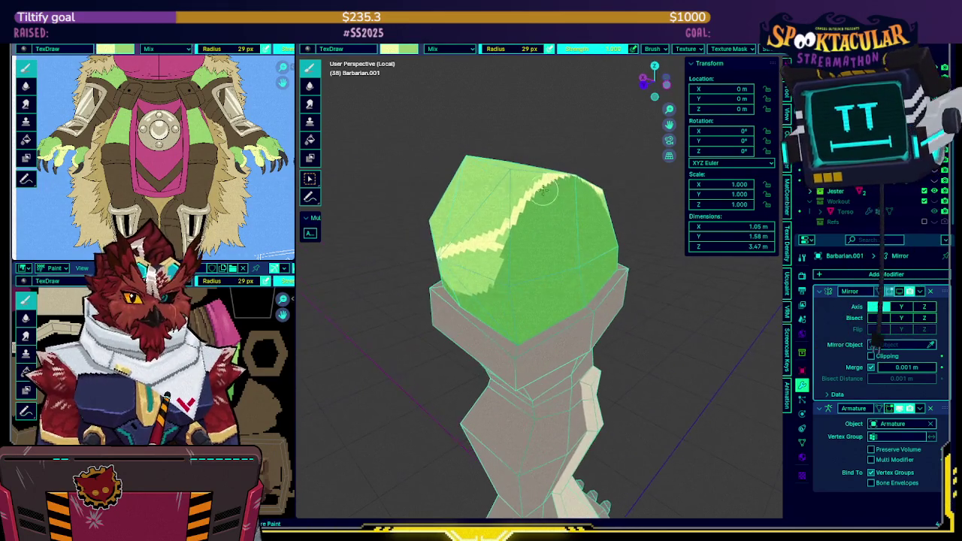
mouse_move(481, 263)
middle_down()
mouse_move(508, 229)
mouse_move(541, 218)
mouse_move(540, 261)
middle_up()
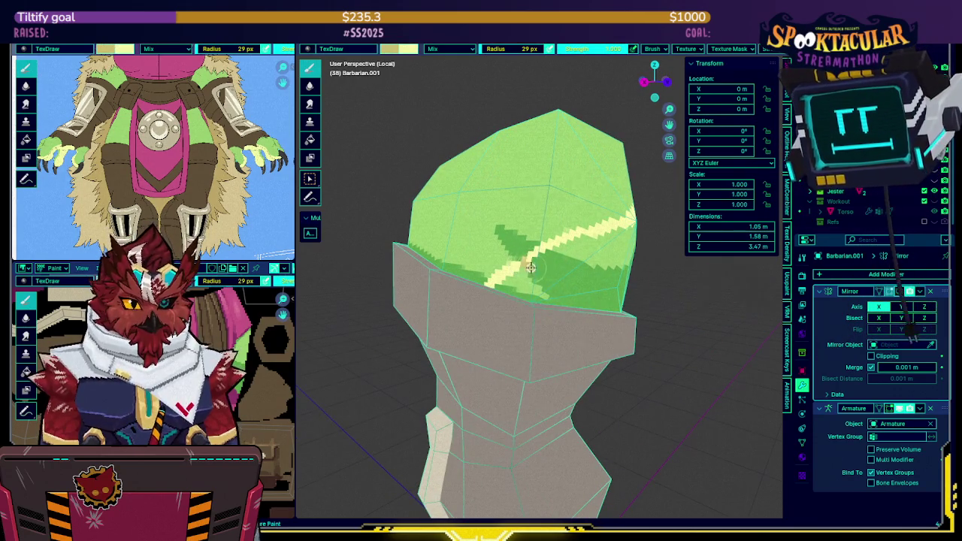
drag(540, 255, 560, 263)
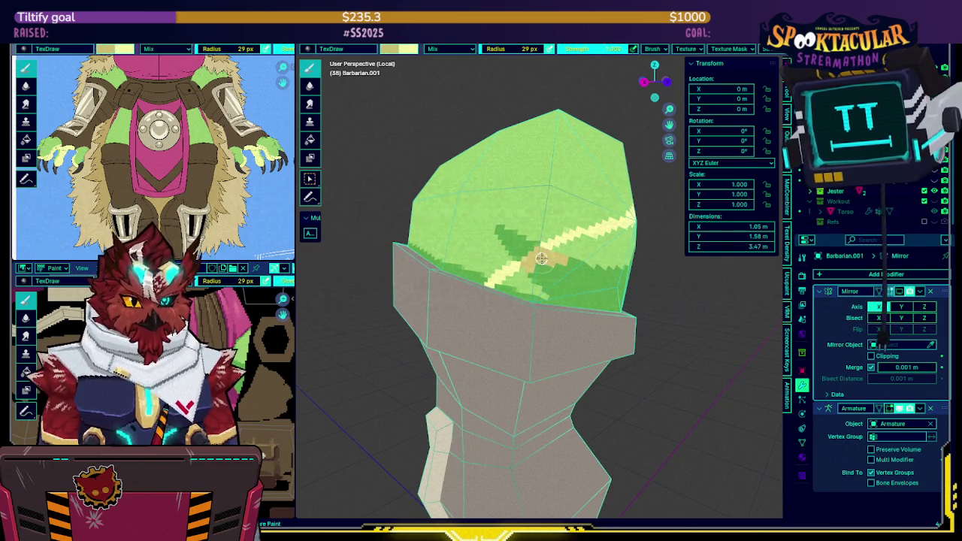
Enlarge the pale-yellow patch and spread it across the green cap.
middle_drag(563, 290, 518, 293)
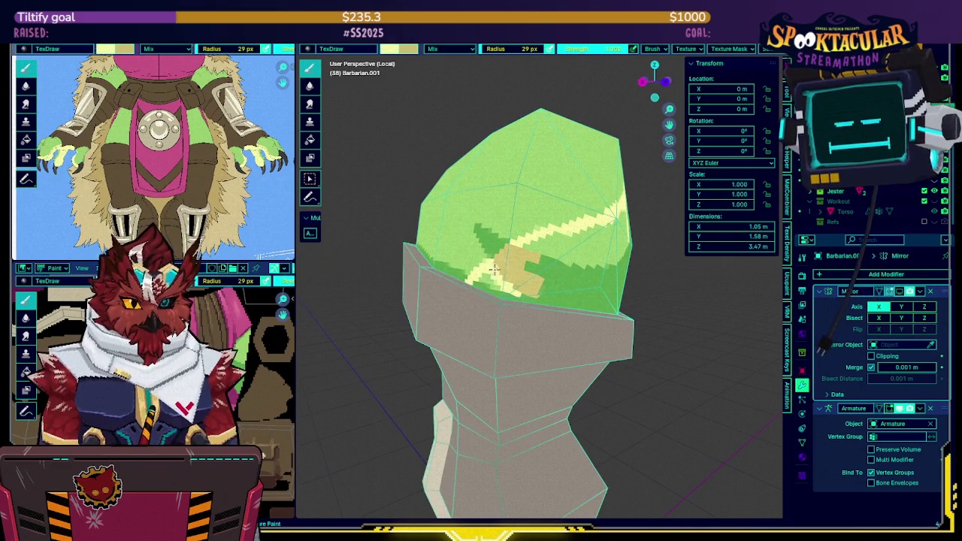
drag(485, 277, 480, 285)
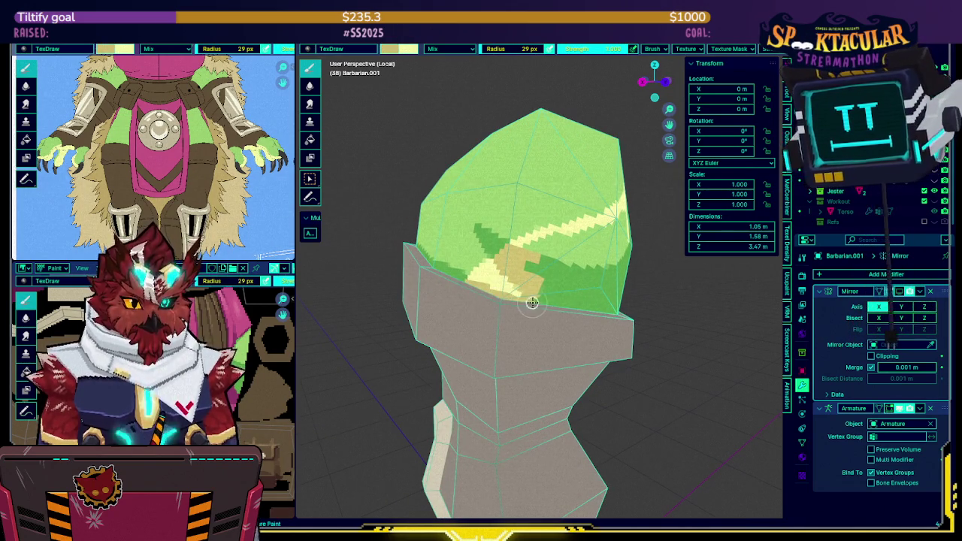
mouse_move(511, 289)
middle_down()
mouse_move(493, 259)
mouse_move(506, 262)
middle_up()
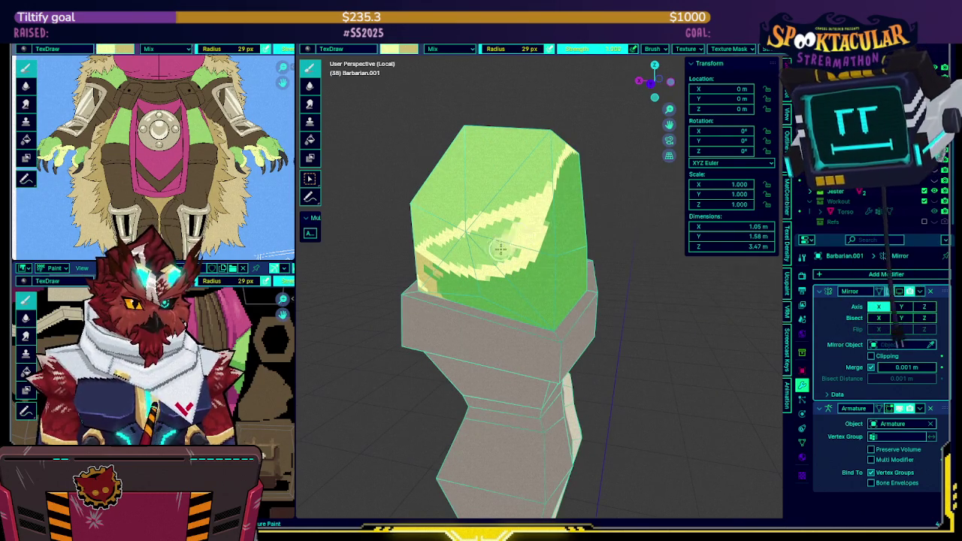
middle_drag(495, 229, 518, 218)
drag(497, 224, 579, 237)
mouse_move(579, 236)
middle_down()
mouse_move(444, 250)
mouse_move(474, 290)
middle_up()
key(KP_Divide)
key(KP_Divide)
key(KP_Divide)
key(KP_Divide)
key(KP_Divide)
key(KP_Divide)
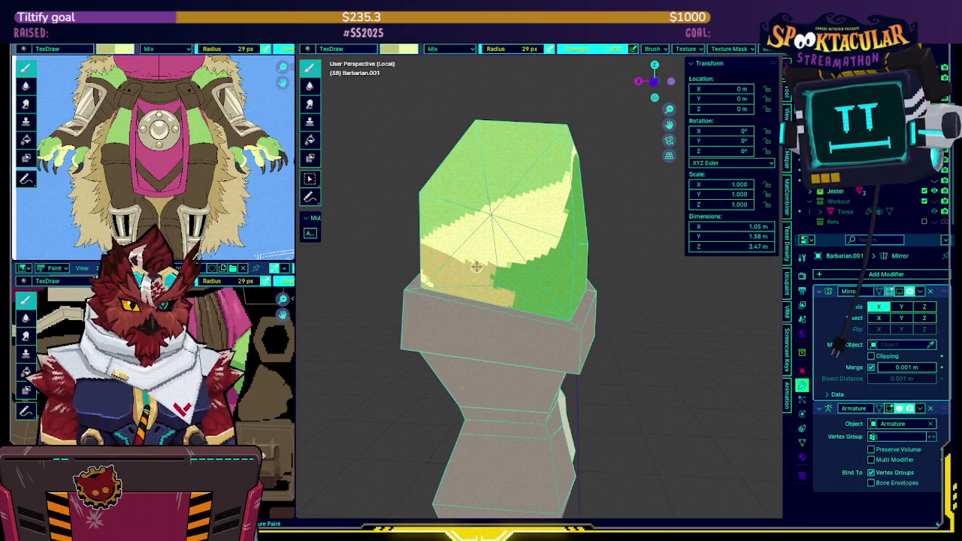
Lengthen the pale-yellow stripe leftward and down the green hip's side.
drag(518, 266, 502, 269)
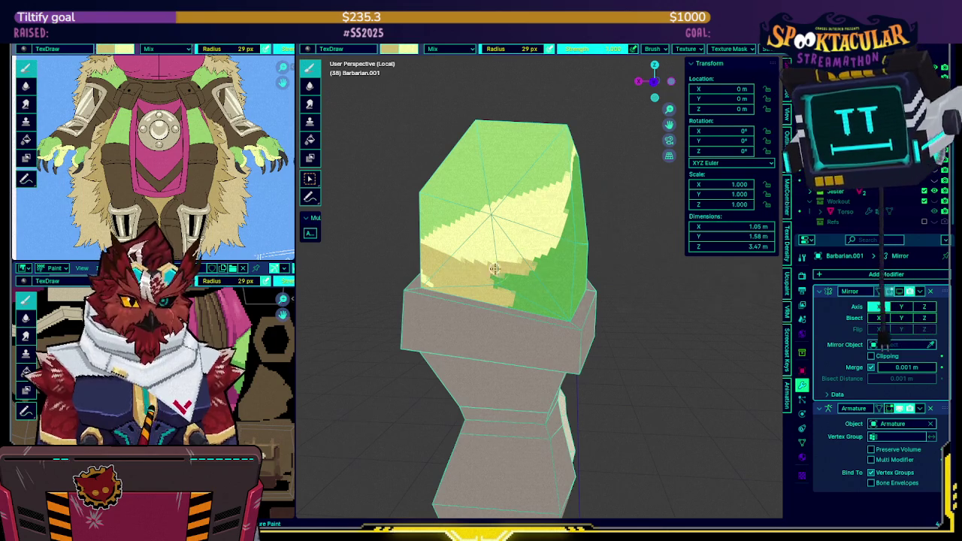
middle_drag(518, 267, 509, 217)
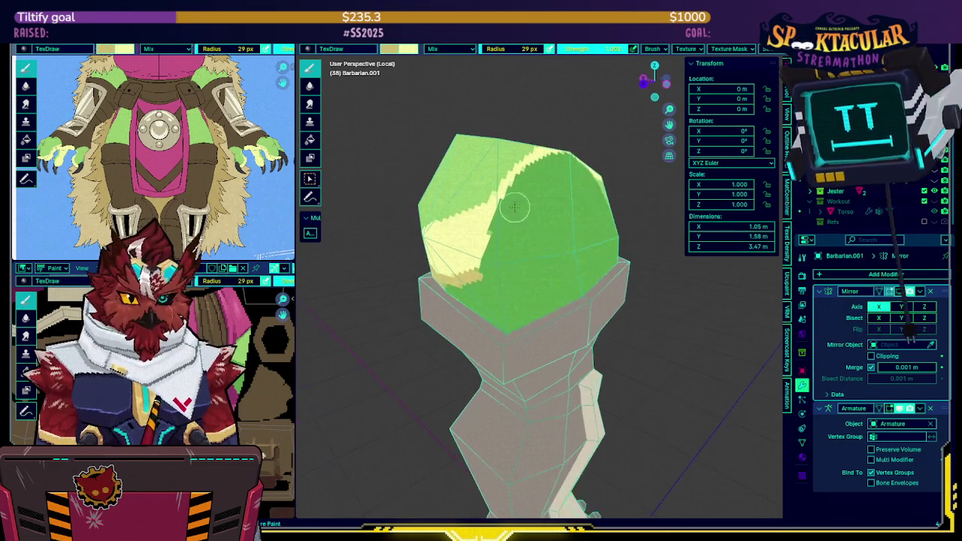
drag(506, 201, 496, 223)
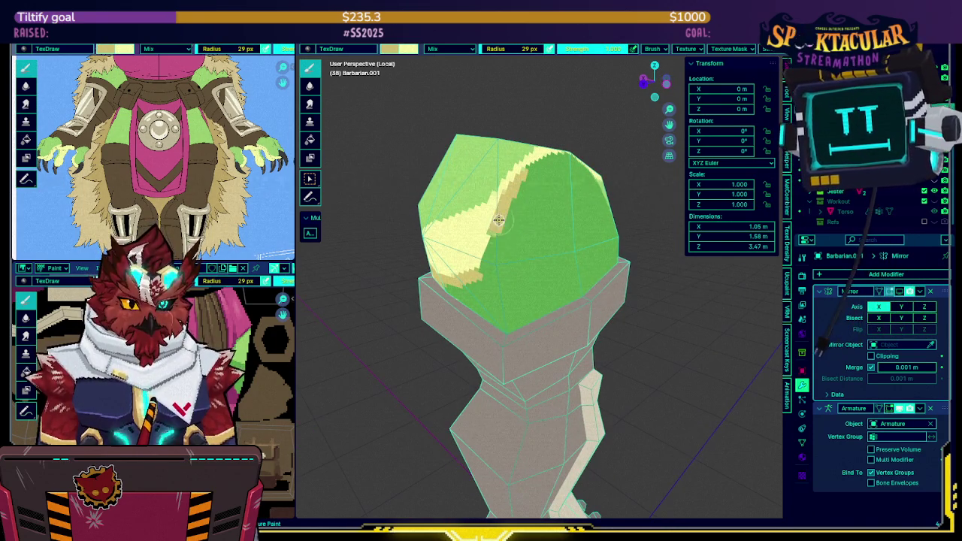
mouse_move(480, 272)
middle_down()
mouse_move(515, 217)
mouse_move(475, 217)
middle_up()
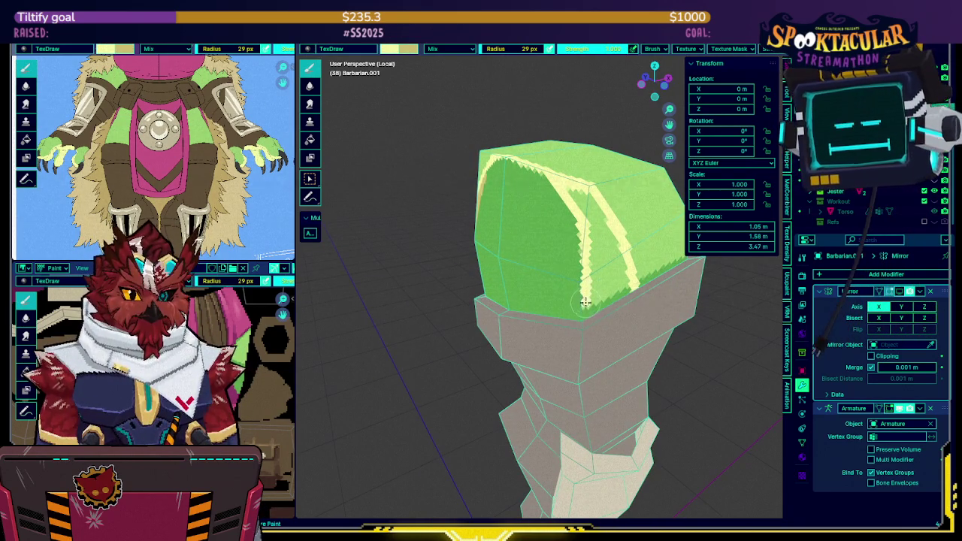
Paint a V-shaped light-yellow highlight on the hip and extend it along the lower edge.
drag(588, 305, 622, 261)
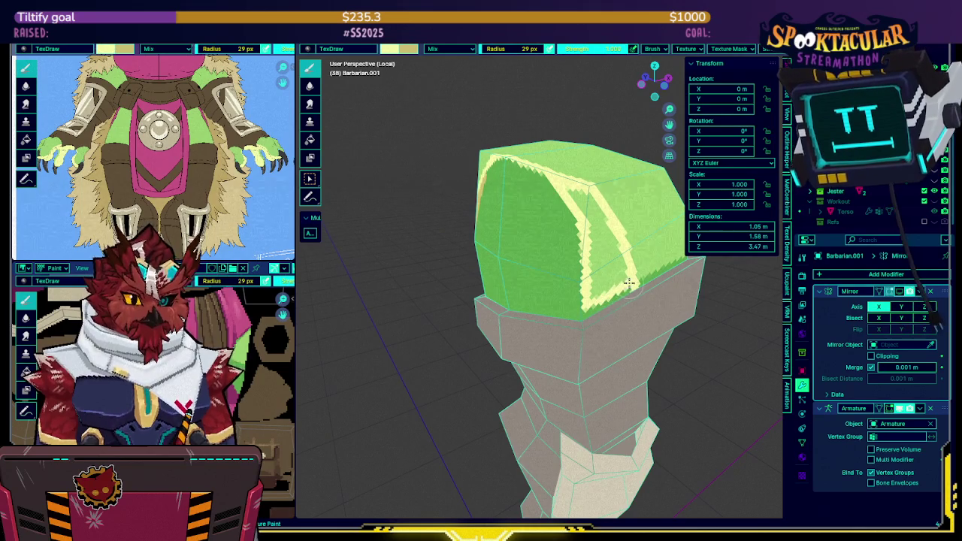
drag(607, 220, 593, 215)
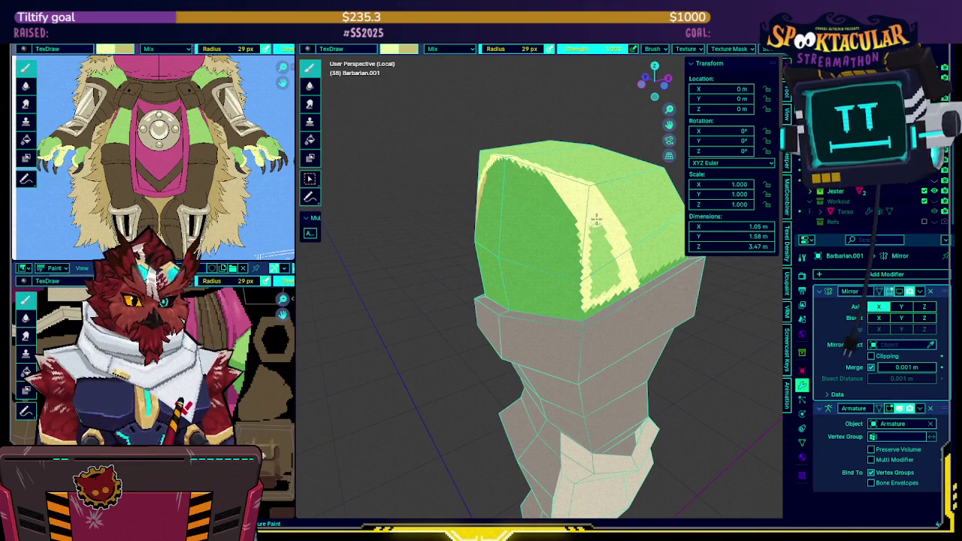
mouse_move(623, 269)
mouse_down()
mouse_move(599, 291)
mouse_move(589, 220)
mouse_up()
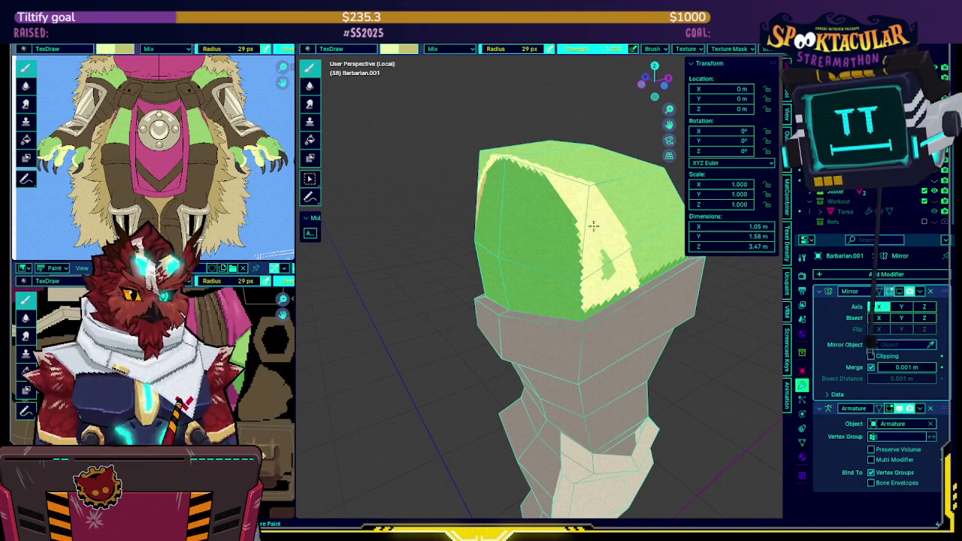
middle_drag(611, 269, 624, 291)
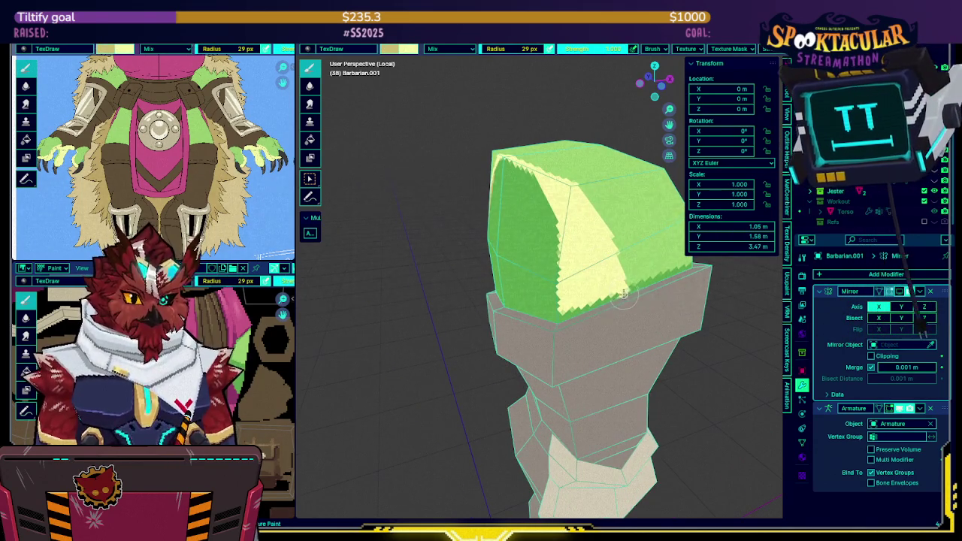
drag(624, 291, 585, 310)
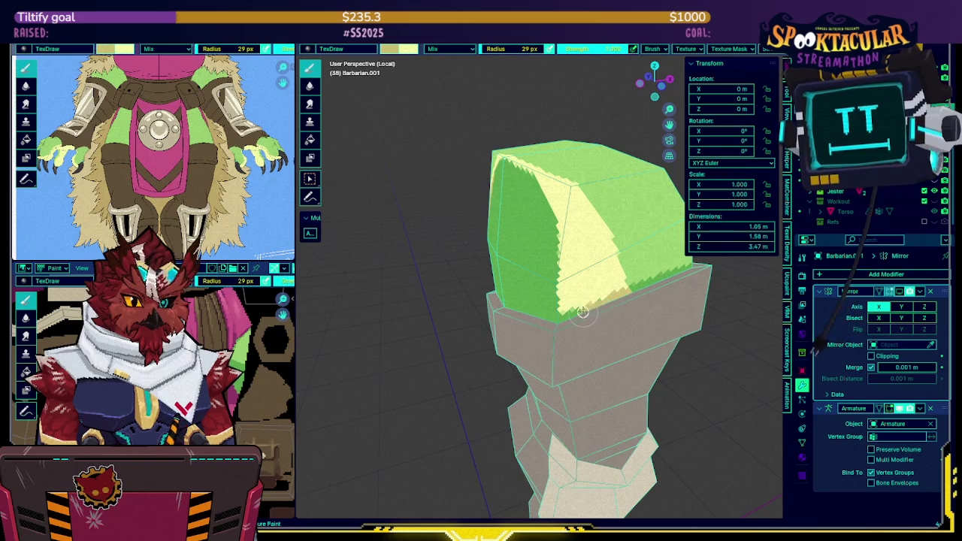
middle_drag(558, 318, 552, 240)
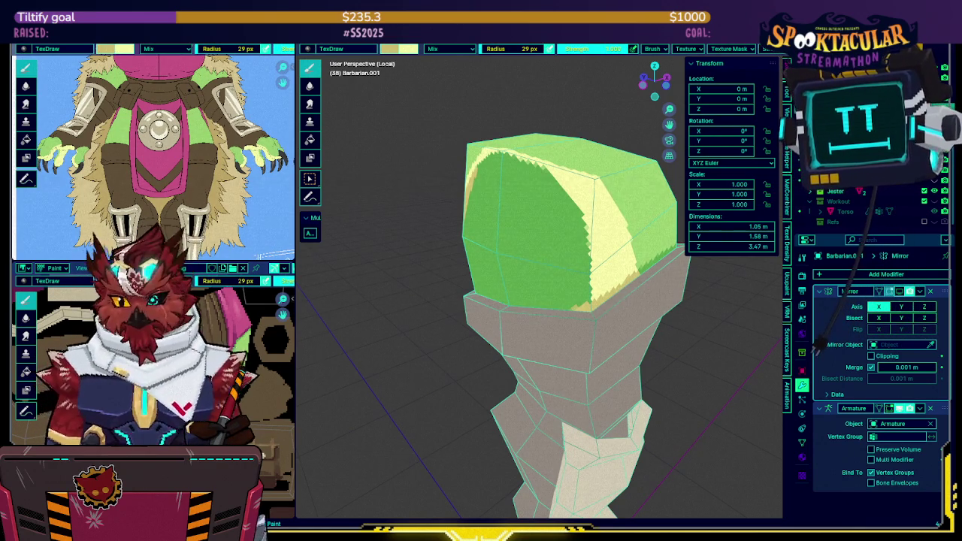
Add a brighter yellow stroke and cover the green block's lower edge and lower middle.
middle_drag(534, 268, 490, 187)
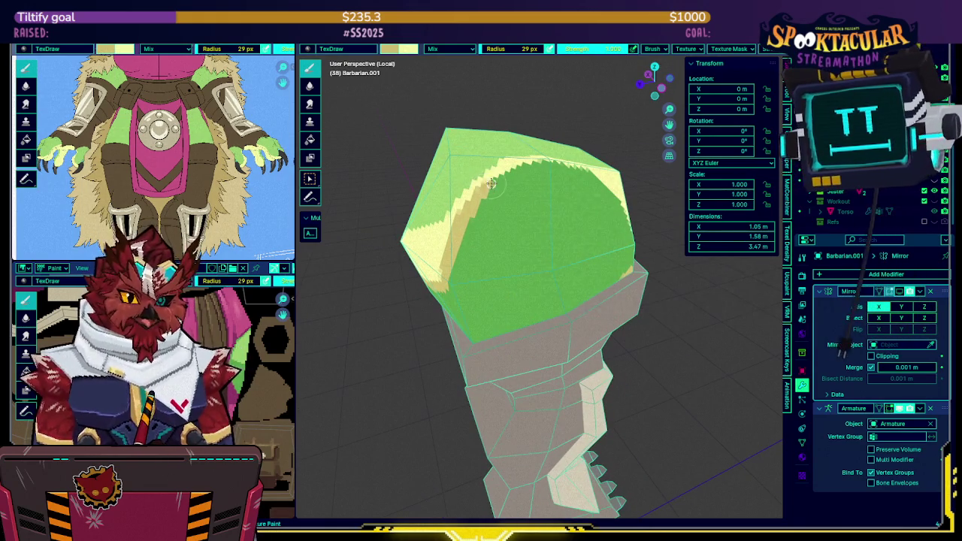
mouse_move(528, 175)
middle_down()
mouse_move(522, 185)
mouse_move(488, 175)
middle_up()
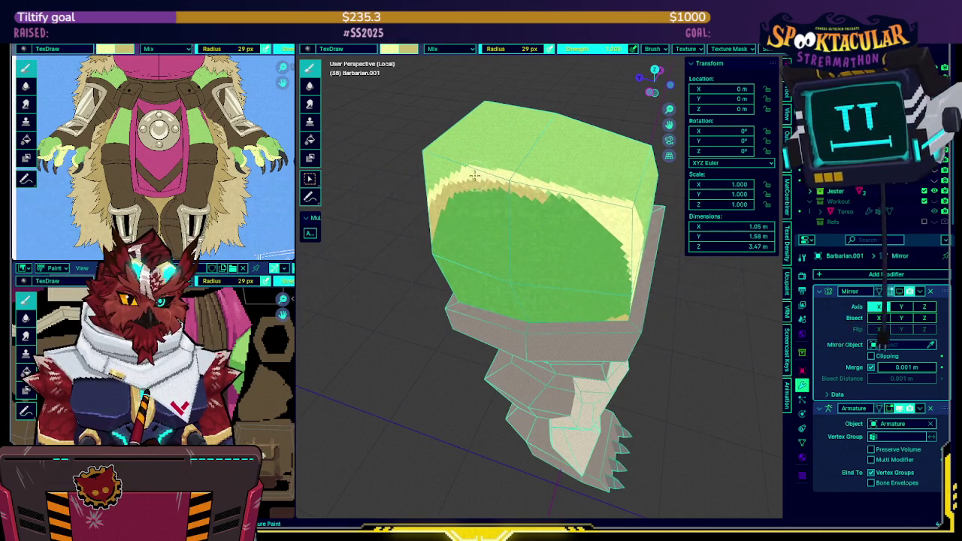
drag(524, 192, 554, 197)
mouse_move(588, 221)
middle_down()
mouse_move(526, 203)
mouse_move(553, 197)
middle_up()
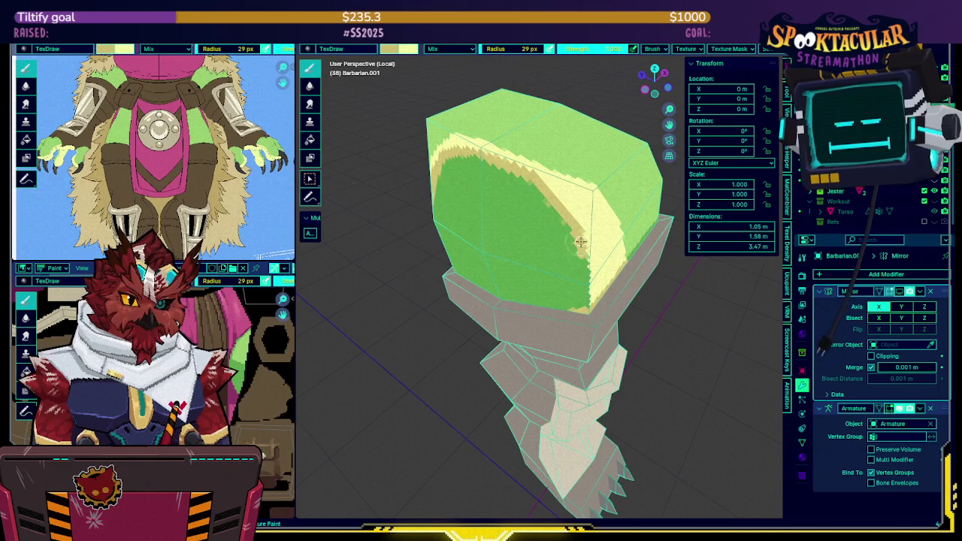
middle_drag(583, 286, 576, 241)
mouse_move(580, 255)
mouse_down()
mouse_move(558, 279)
mouse_move(481, 290)
mouse_up()
middle_drag(481, 290, 524, 249)
mouse_move(463, 251)
mouse_down()
mouse_move(496, 259)
mouse_move(479, 296)
mouse_move(504, 281)
mouse_up()
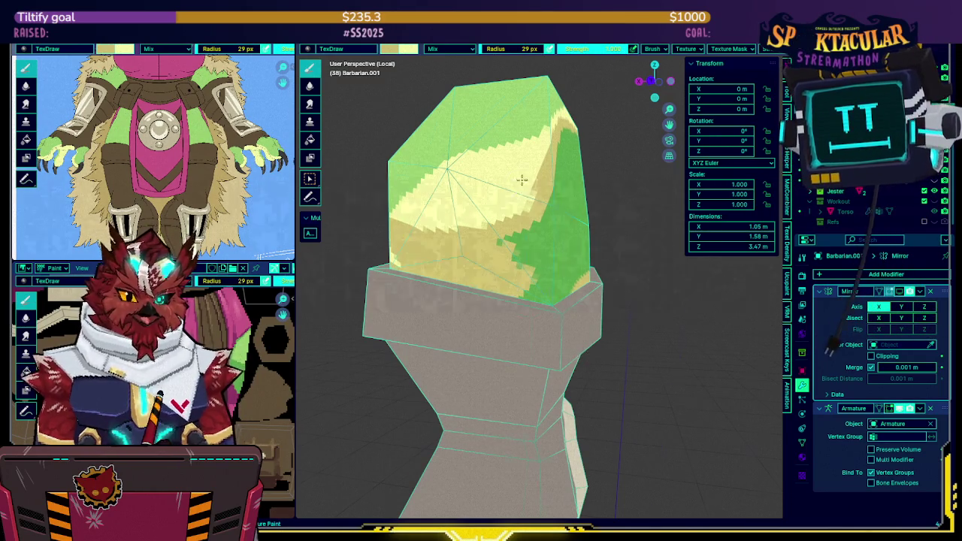
Add yellow patches on the hip and spread yellow along the green area's top edge.
middle_drag(587, 356, 459, 259)
mouse_move(458, 259)
mouse_down()
mouse_move(506, 273)
mouse_move(549, 301)
mouse_up()
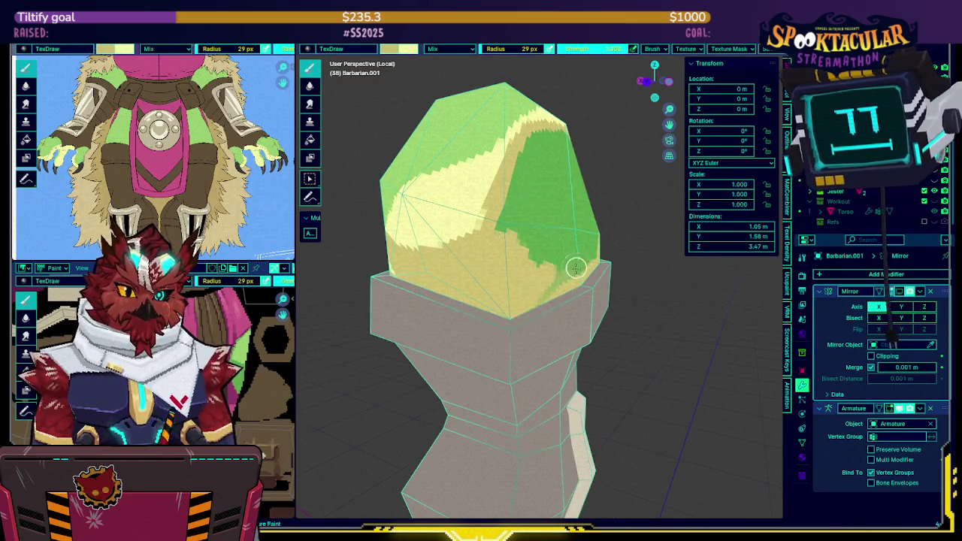
mouse_move(548, 301)
middle_down()
mouse_move(517, 248)
mouse_move(528, 215)
mouse_move(507, 215)
mouse_move(579, 203)
middle_up()
drag(553, 177, 515, 163)
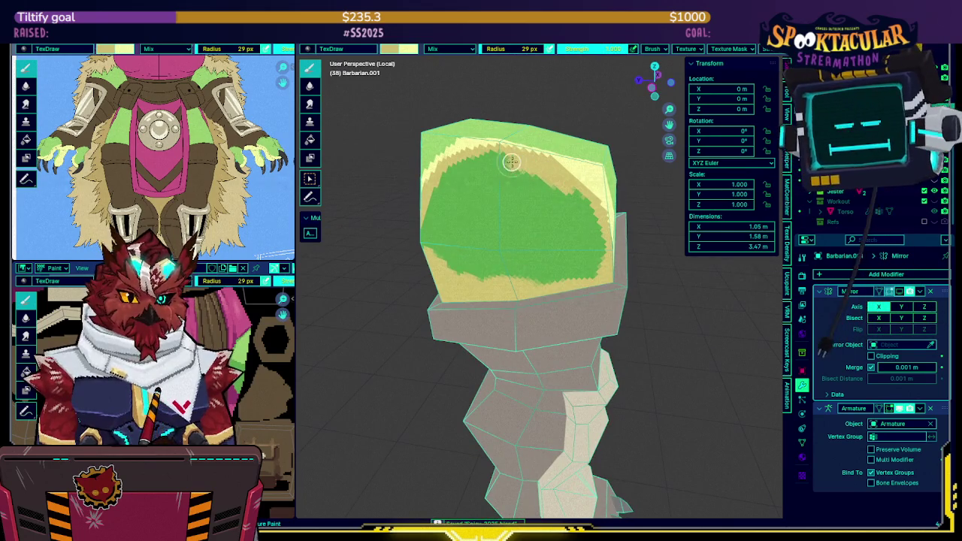
middle_drag(485, 160, 511, 162)
drag(511, 161, 453, 188)
middle_drag(454, 188, 476, 191)
Fill the remaining green patch with yellow, then exit Local view to show the full scene.
drag(477, 192, 461, 284)
mouse_move(461, 284)
middle_down()
mouse_move(475, 248)
mouse_move(494, 258)
middle_up()
drag(494, 258, 537, 252)
mouse_move(538, 252)
middle_down()
mouse_move(523, 234)
mouse_move(533, 243)
middle_up()
mouse_move(533, 243)
mouse_down()
mouse_move(547, 243)
mouse_move(518, 199)
mouse_move(522, 294)
mouse_move(489, 292)
mouse_move(481, 263)
mouse_up()
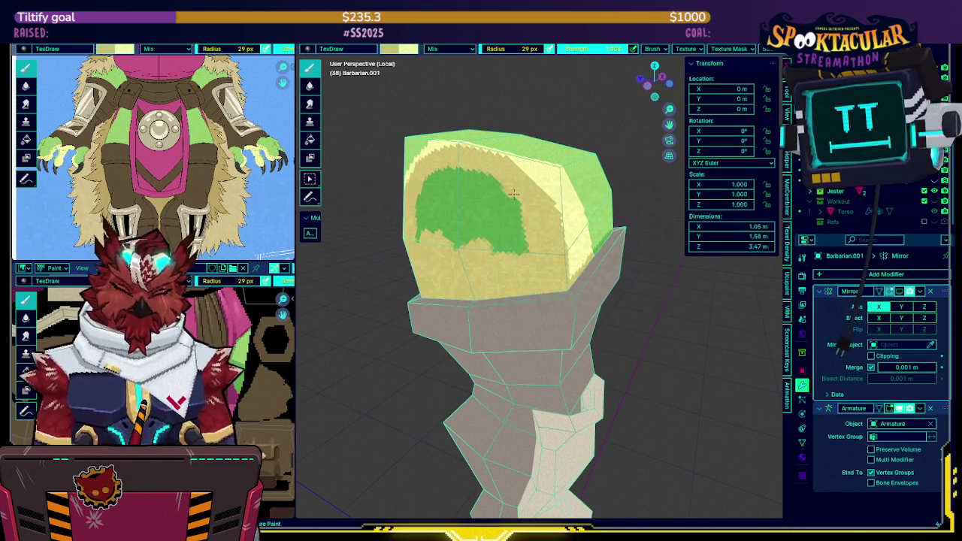
mouse_move(526, 241)
mouse_down()
mouse_move(489, 188)
mouse_move(438, 174)
mouse_up()
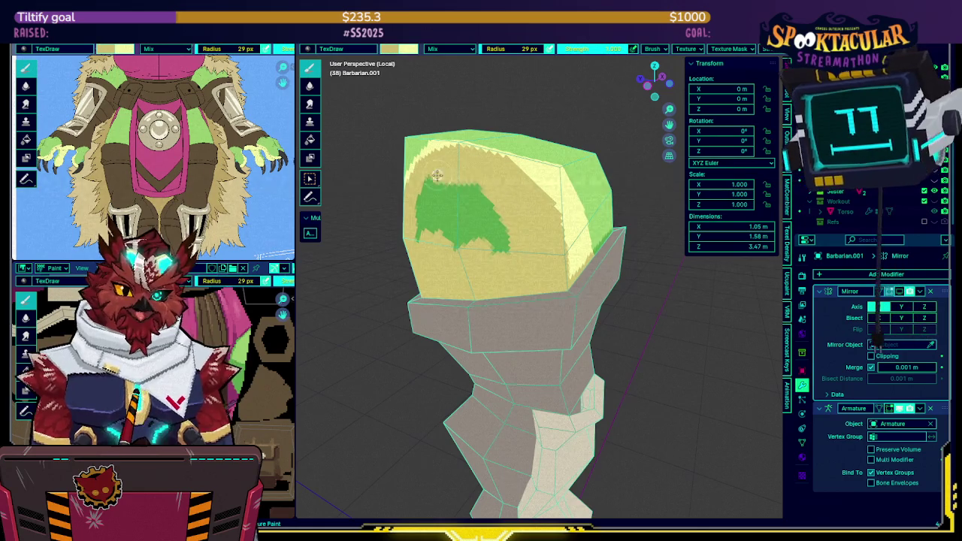
middle_drag(438, 175, 396, 233)
drag(435, 182, 509, 221)
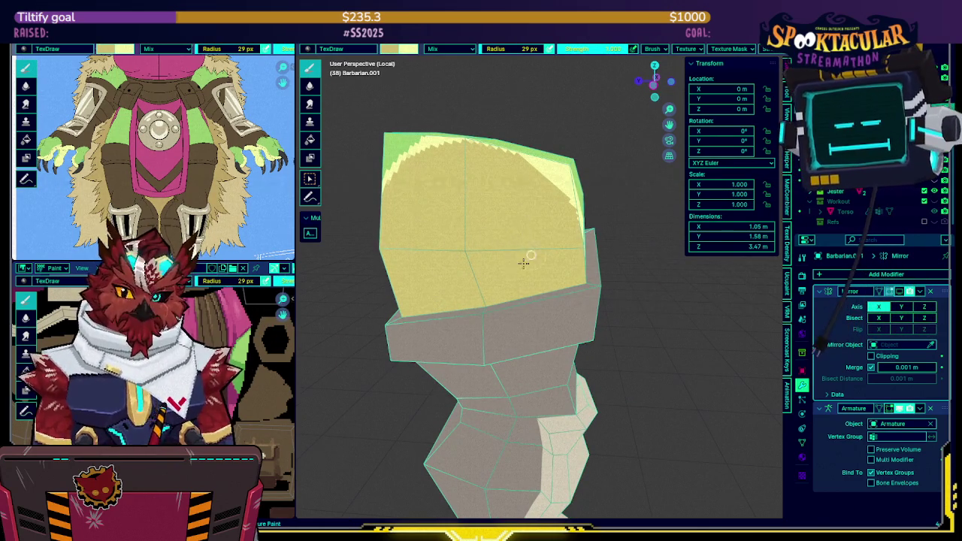
mouse_move(328, 350)
middle_down()
mouse_move(453, 266)
mouse_move(412, 260)
mouse_move(563, 178)
middle_up()
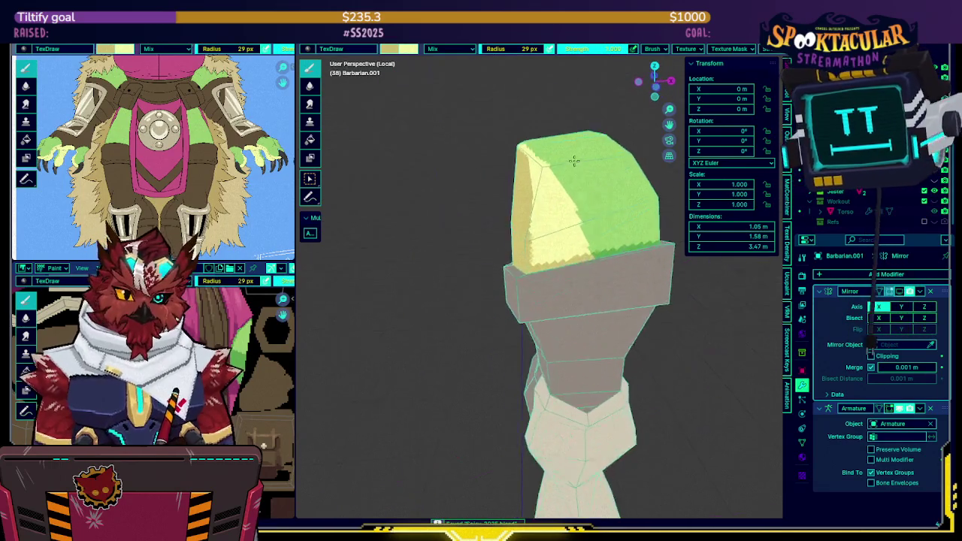
key(KP_Divide)
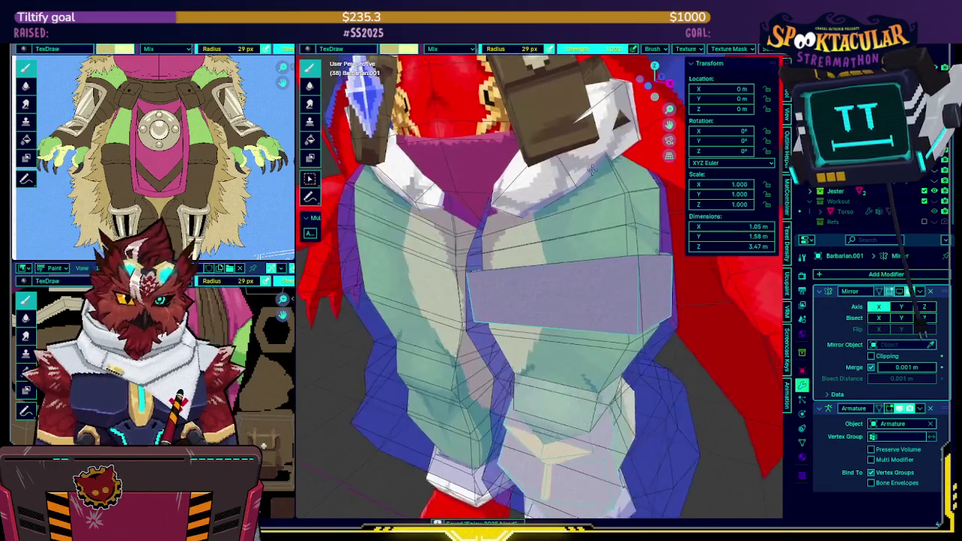
Select Jester-Outfit, toggle Local View on it, then hide it in the Outliner to reveal the barbarian body.
mouse_move(586, 196)
middle_down()
mouse_move(563, 206)
mouse_move(580, 232)
middle_up()
key(alt+q)
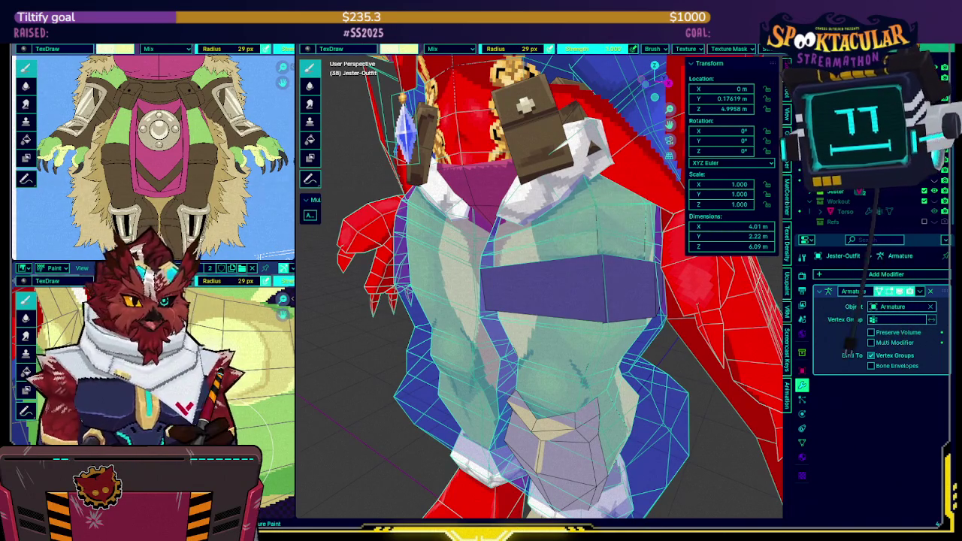
mouse_move(535, 242)
middle_down()
mouse_move(566, 250)
mouse_move(575, 283)
middle_up()
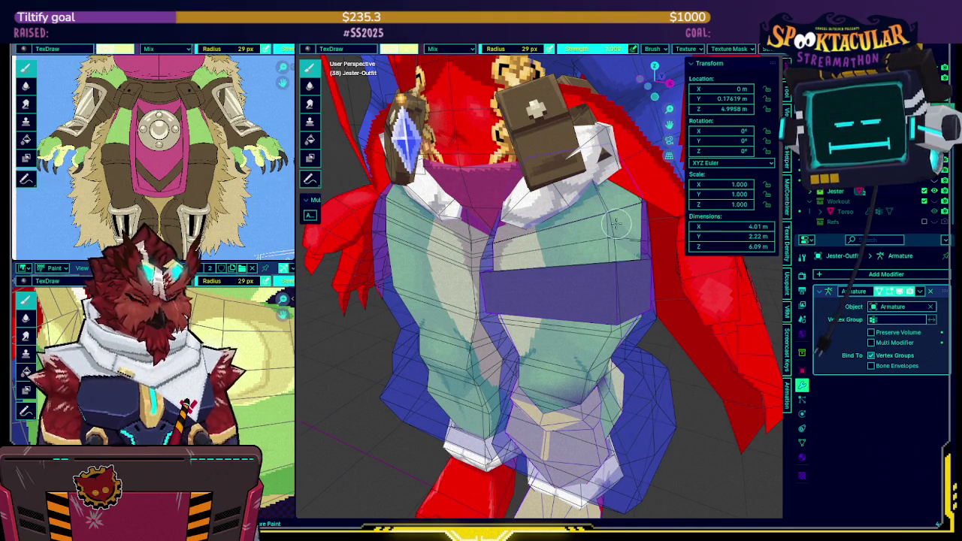
key(KP_Divide)
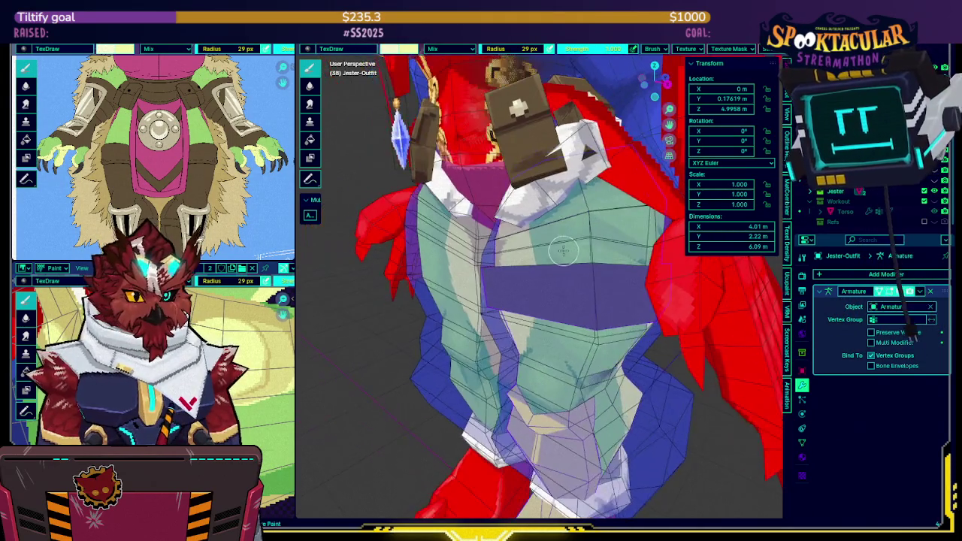
mouse_move(567, 216)
middle_down()
mouse_move(610, 212)
mouse_move(515, 217)
mouse_move(590, 246)
mouse_move(563, 225)
mouse_move(564, 210)
mouse_move(585, 213)
middle_up()
key(KP_Divide)
key(KP_Divide)
key(KP_Divide)
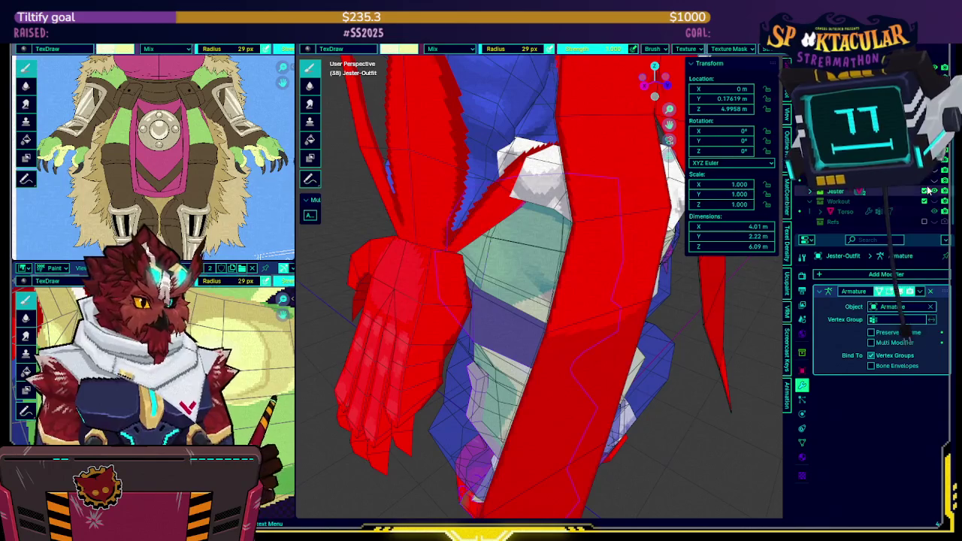
click(931, 192)
mouse_move(548, 248)
middle_down()
mouse_move(527, 208)
mouse_move(534, 253)
middle_up()
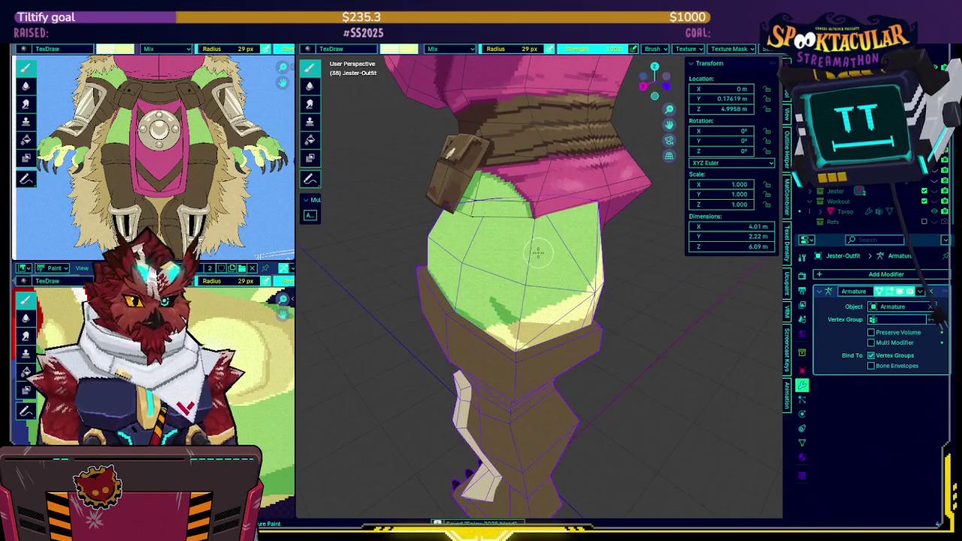
Select the green hip mesh Barbarian.001 and switch it into Texture Paint mode.
mouse_move(529, 254)
middle_down()
mouse_move(524, 236)
mouse_move(539, 275)
middle_up()
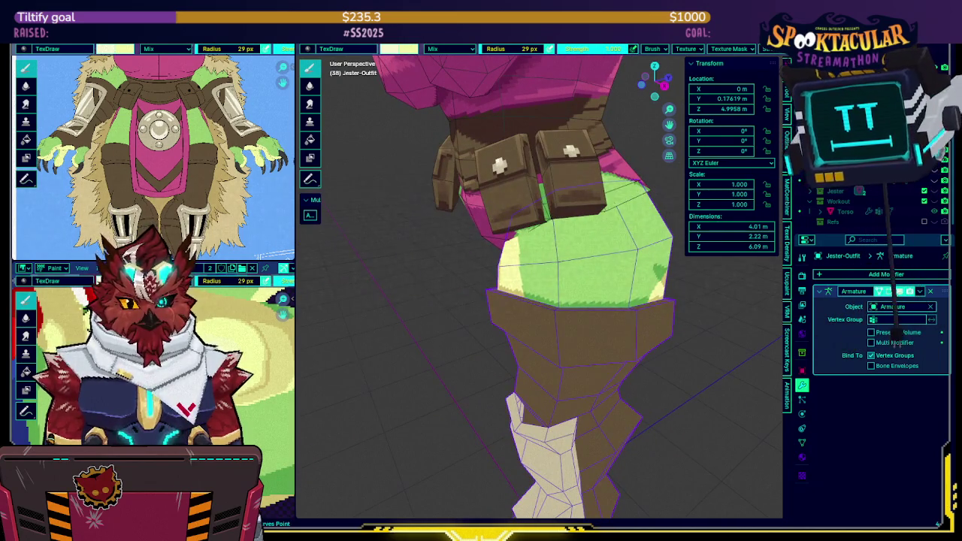
mouse_move(578, 263)
middle_down()
mouse_move(589, 265)
mouse_move(499, 256)
mouse_move(532, 233)
mouse_move(527, 240)
mouse_move(501, 224)
mouse_move(535, 244)
middle_up()
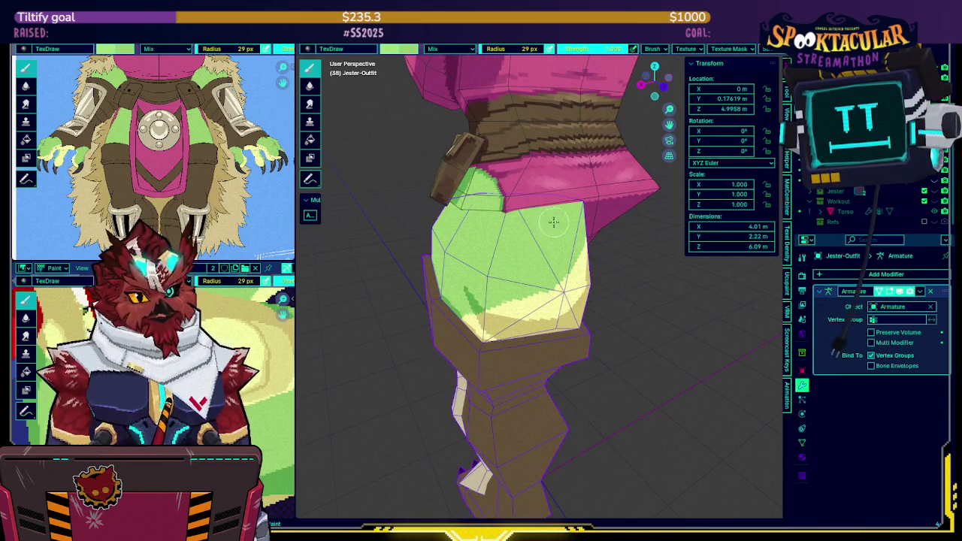
click(532, 257)
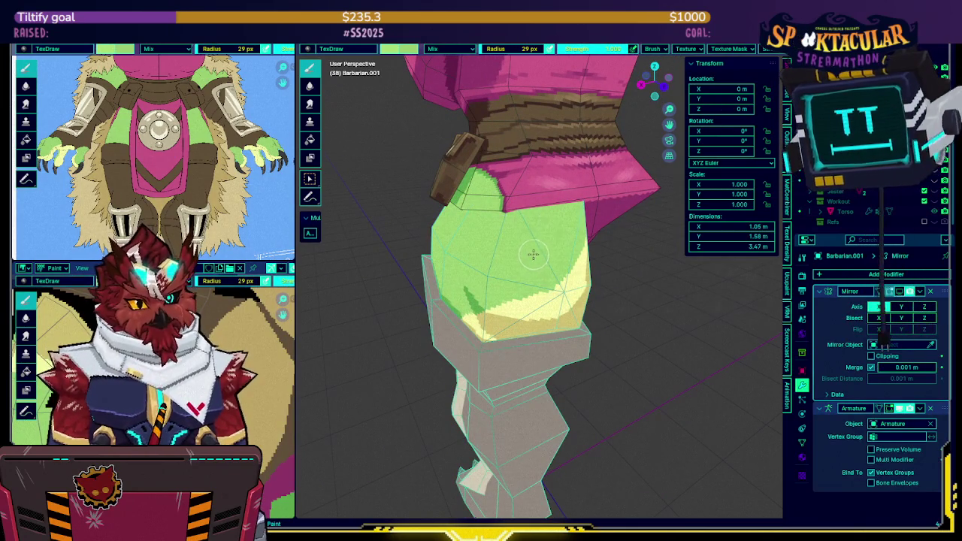
middle_drag(533, 255, 488, 225)
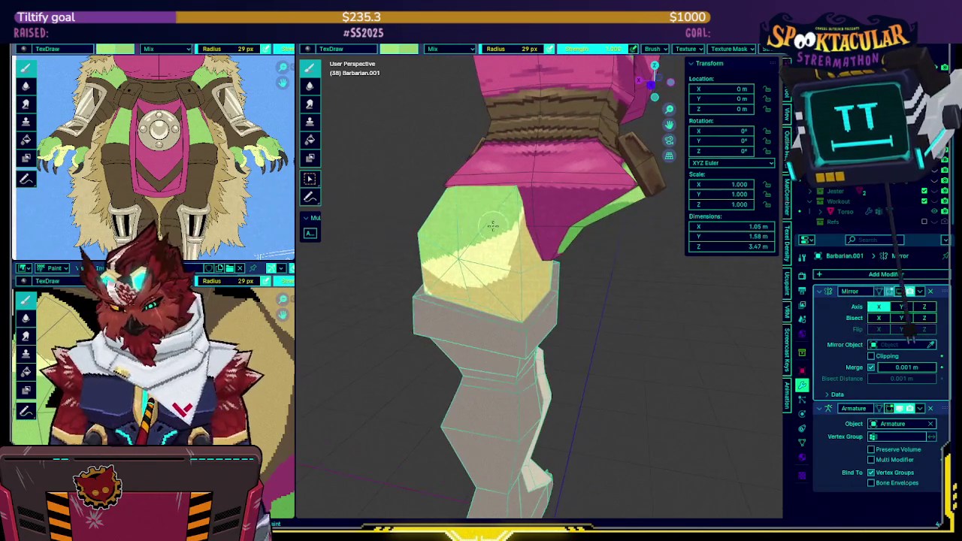
click(548, 188)
key(KP_Divide)
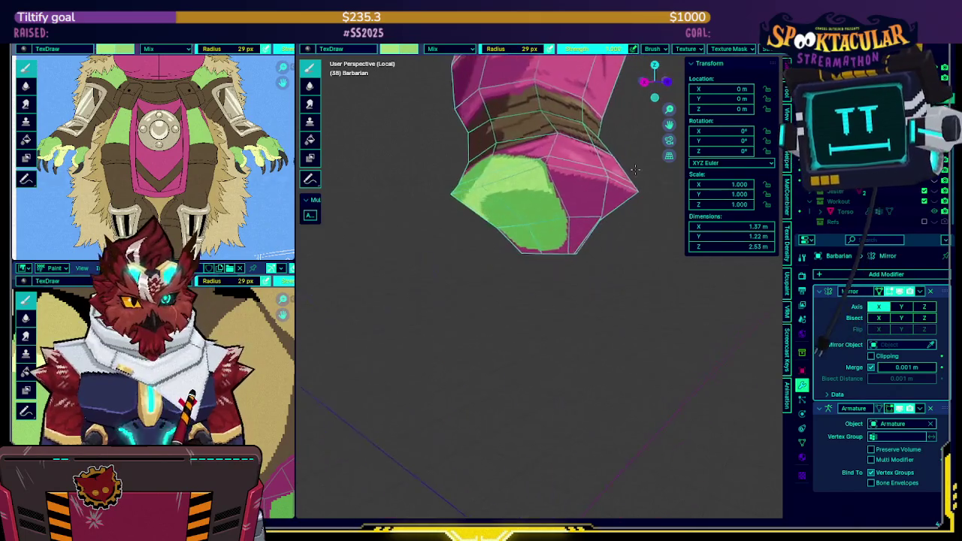
key(KP_Divide)
click(519, 243)
key(ctrl+Tab)
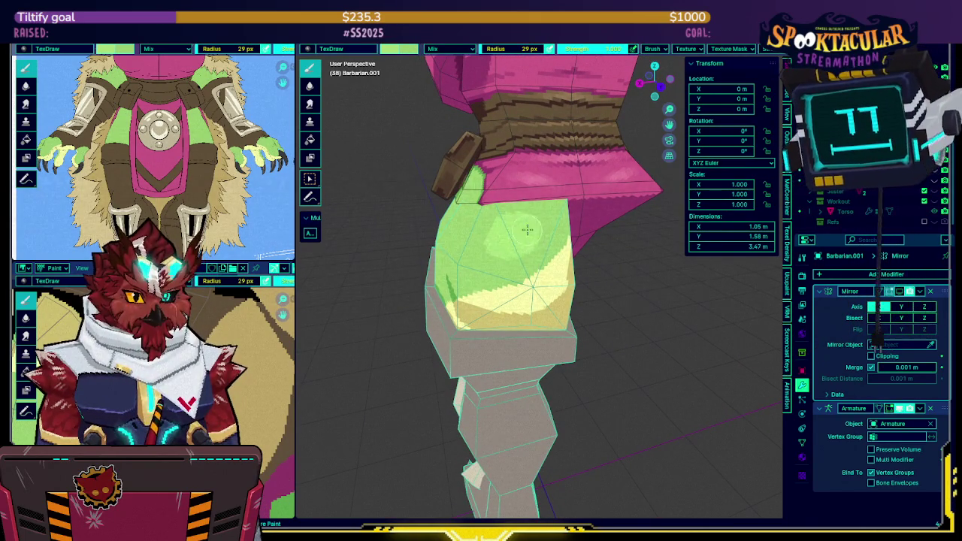
Briefly unhide and re-hide the jester outfit, then make Barbarian.001 active again.
click(563, 200)
scroll(558, 202, up, 3)
key(alt+h)
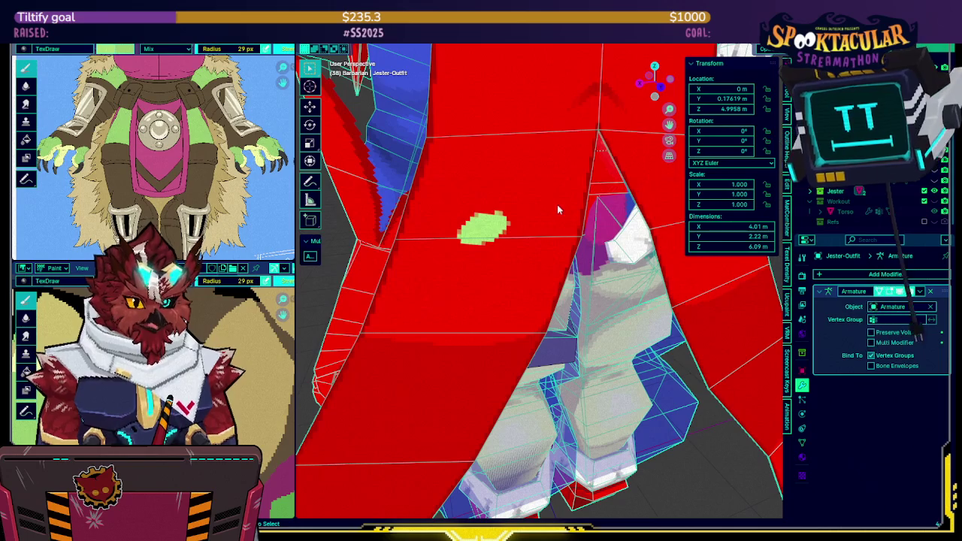
middle_drag(551, 197, 528, 250)
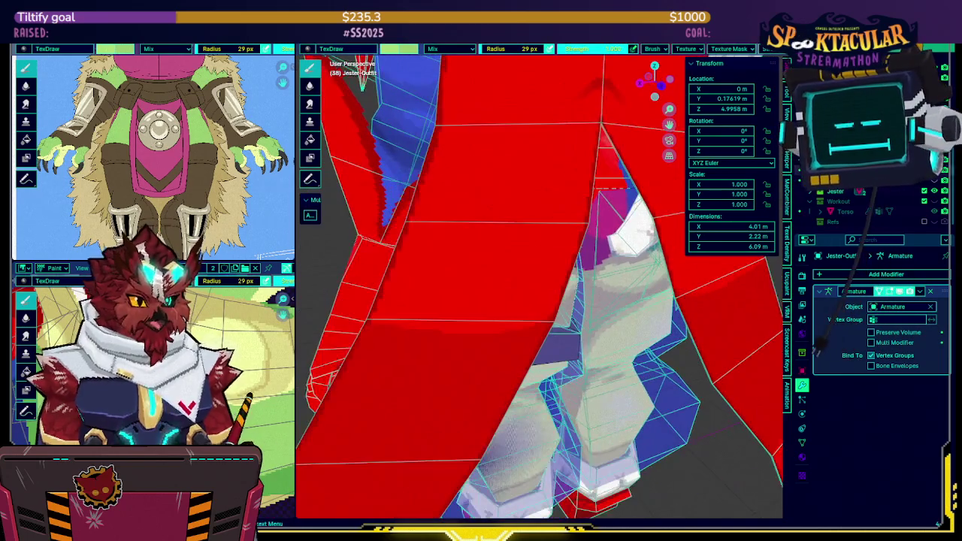
key(h)
click(528, 251)
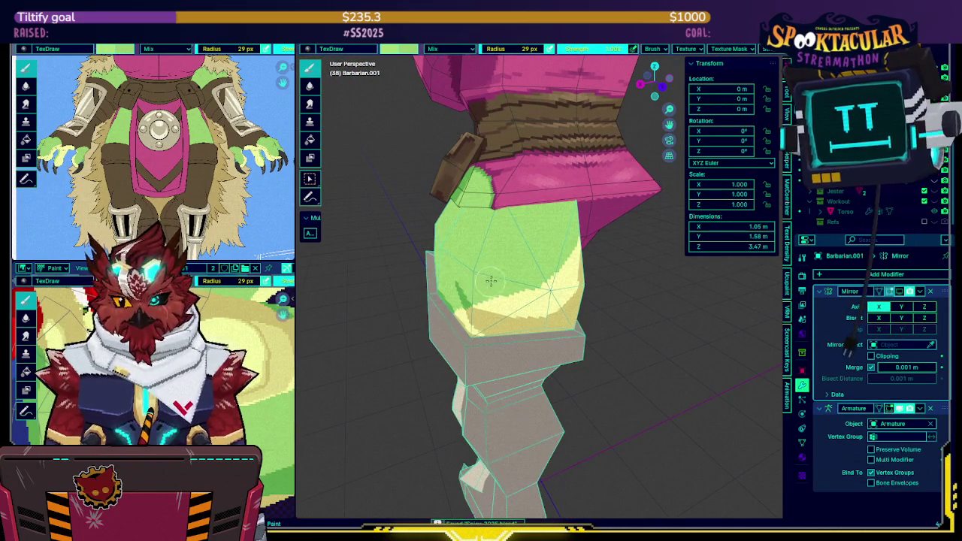
Paint lighter yellow-green shading patches across the hip, orbiting to check them.
middle_drag(515, 268, 508, 276)
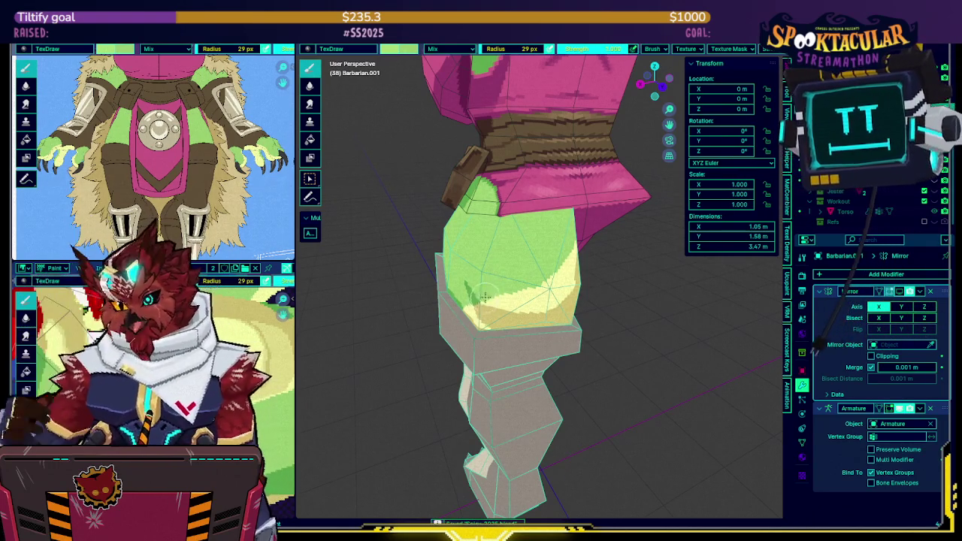
middle_drag(553, 230, 559, 240)
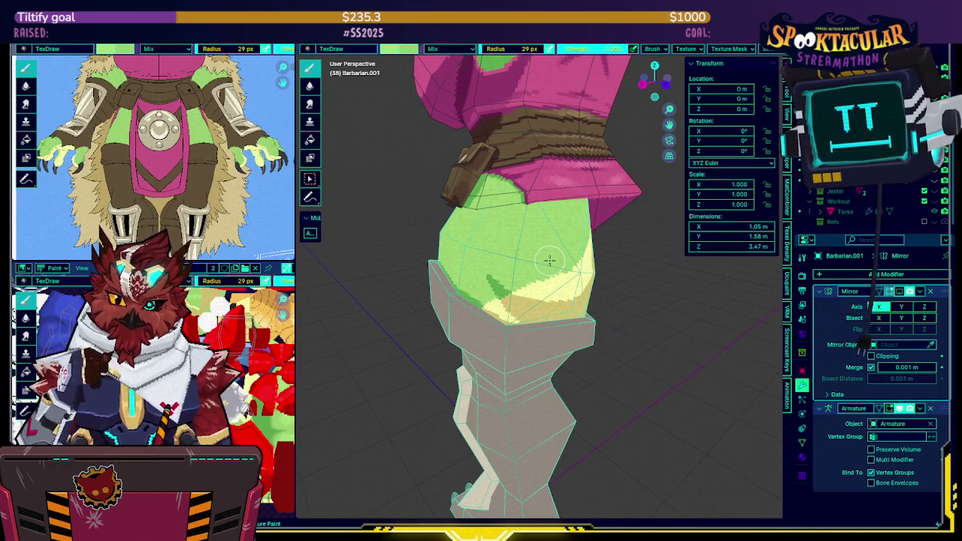
scroll(582, 244, up, 2)
scroll(577, 228, up, 2)
middle_drag(576, 228, 540, 270)
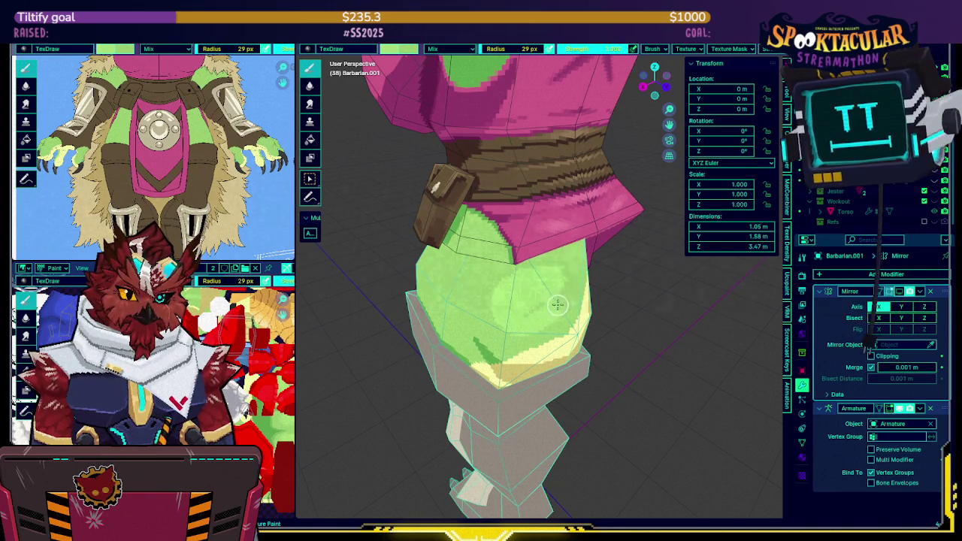
middle_drag(524, 302, 541, 274)
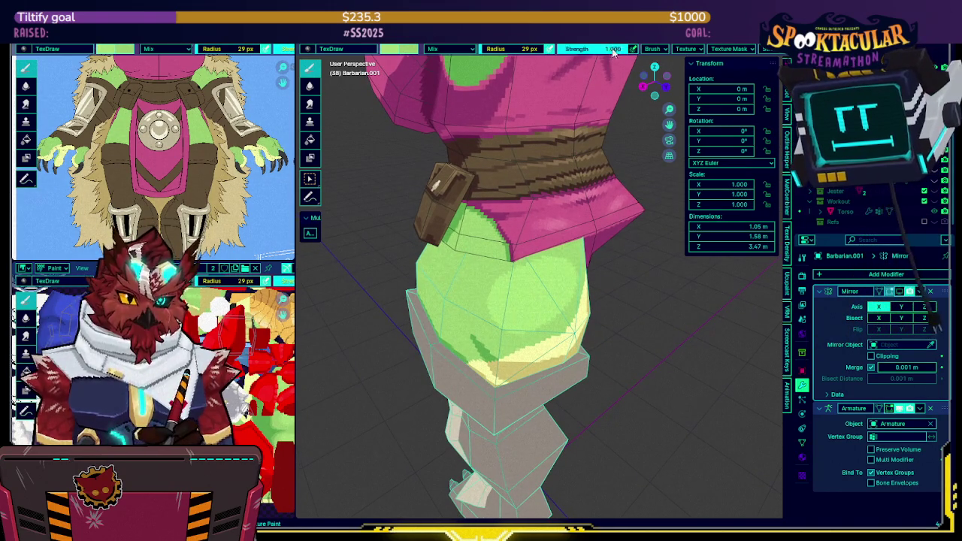
Set the texture brush strength to 0.5.
text(0.5)
key(Return)
middle_drag(526, 226, 514, 251)
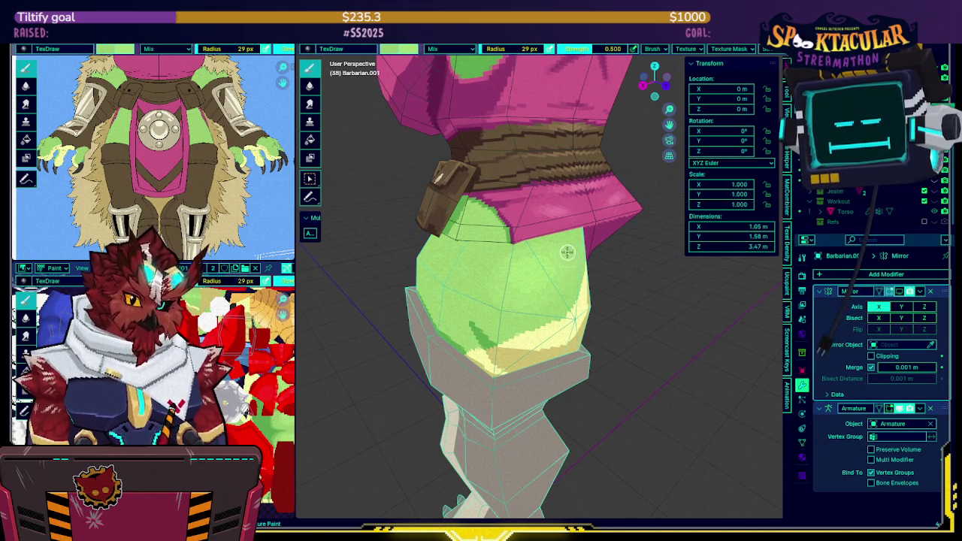
Review the hip shading from several angles and save the painted texture image.
middle_drag(488, 278, 614, 238)
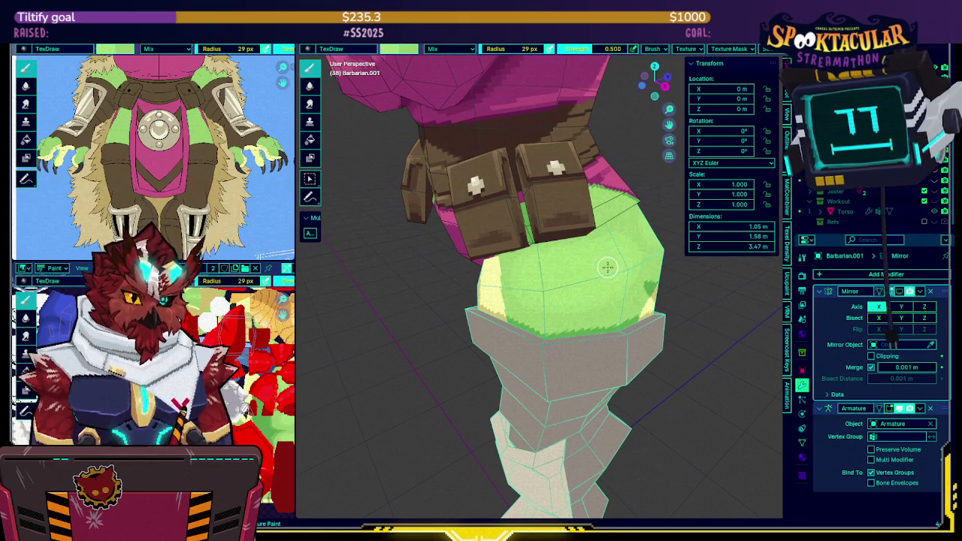
mouse_move(547, 278)
middle_down()
mouse_move(508, 247)
mouse_move(593, 239)
middle_up()
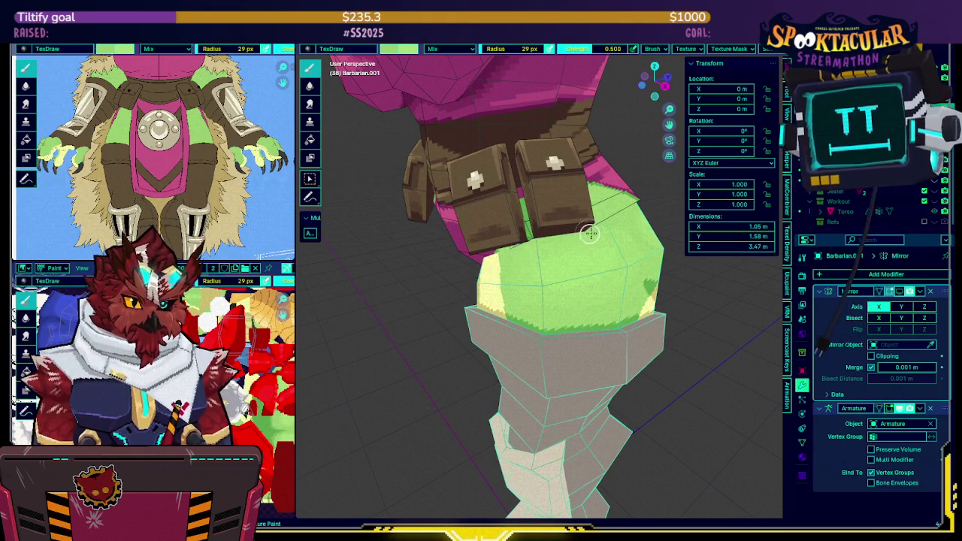
middle_drag(589, 284, 554, 272)
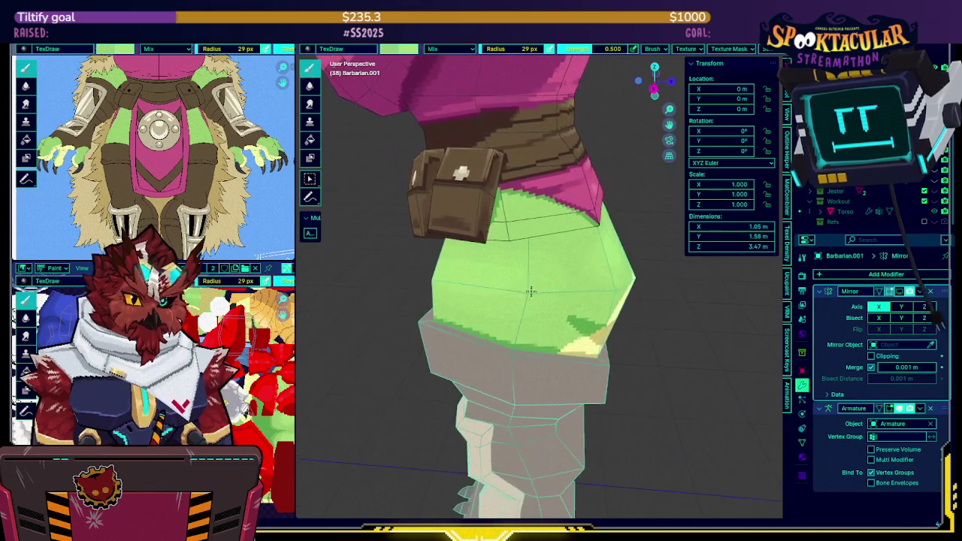
middle_drag(590, 49, 558, 231)
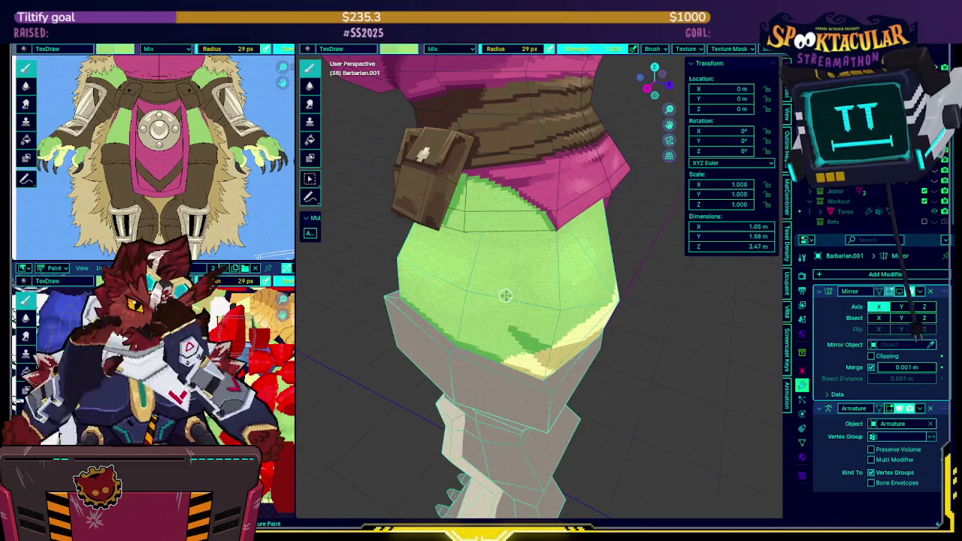
middle_drag(512, 276, 535, 243)
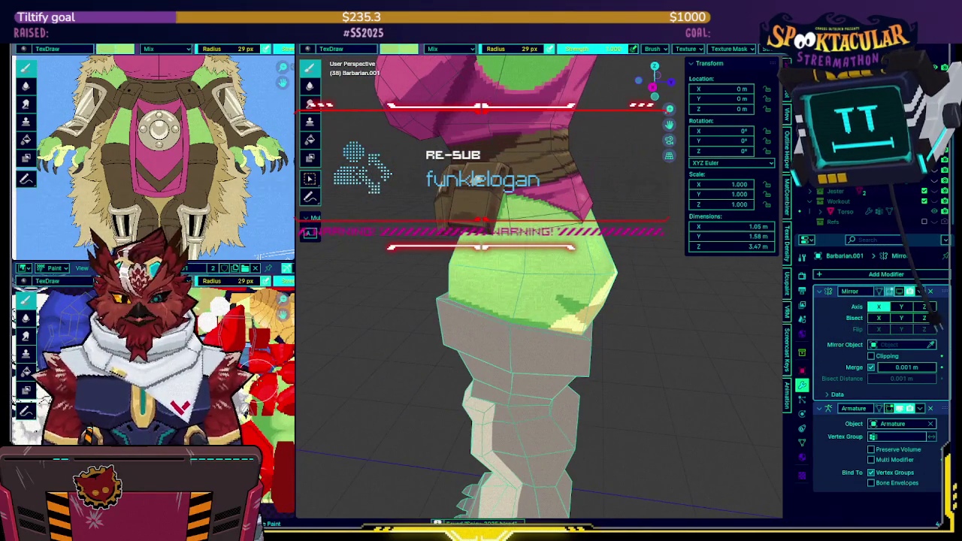
key(alt+s)
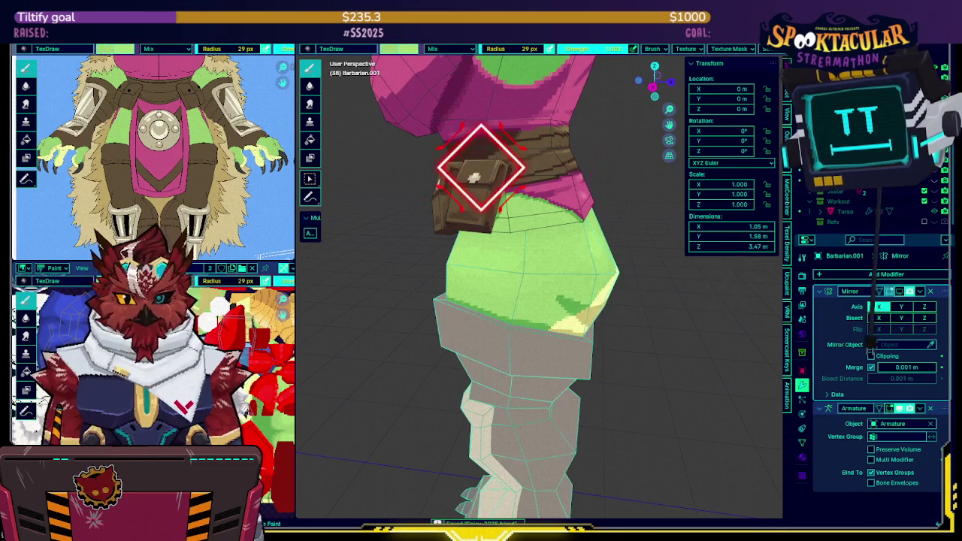
key(ctrl+Tab)
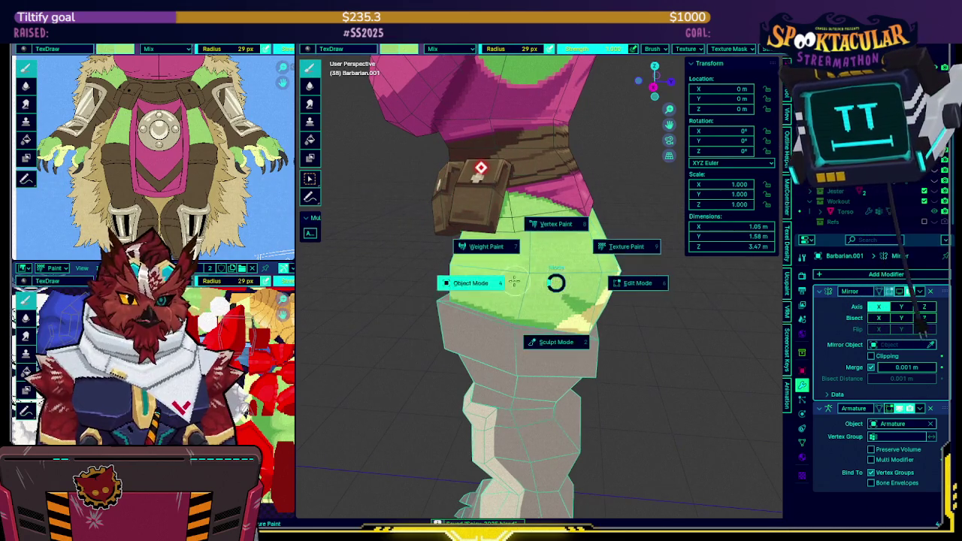
Switch Barbarian.001 to Object Mode, select its linked mesh in Edit Mode, and display the brown pouch texture.
click(583, 283)
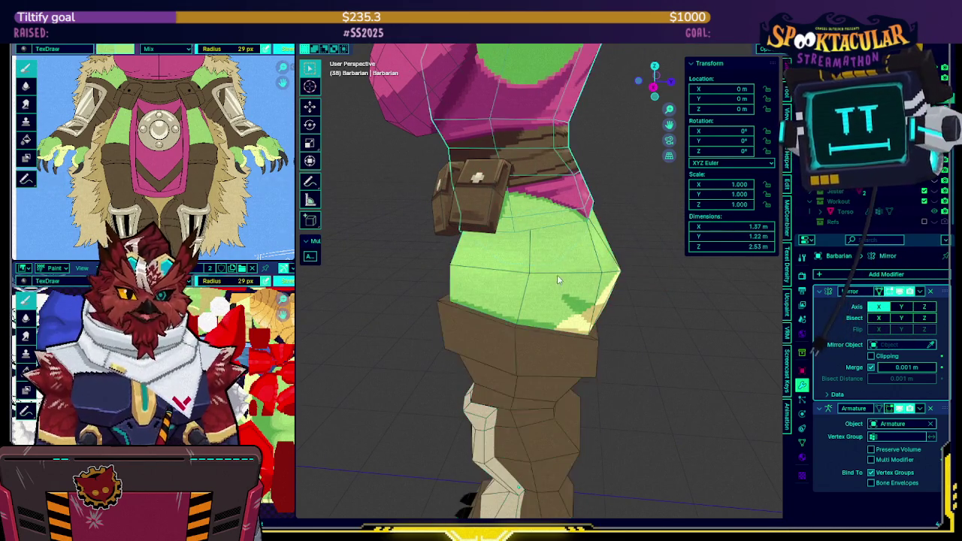
key(Tab)
key(ctrl+l)
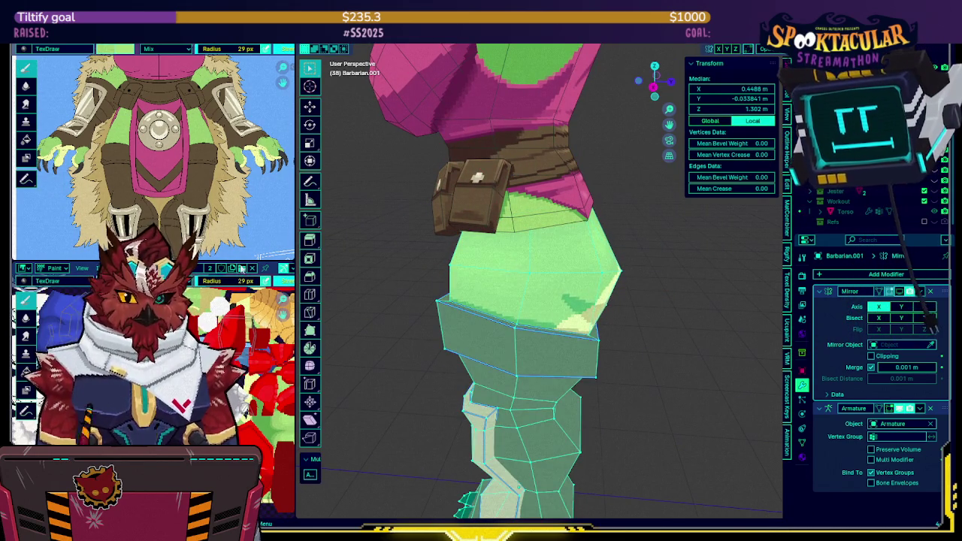
click(188, 281)
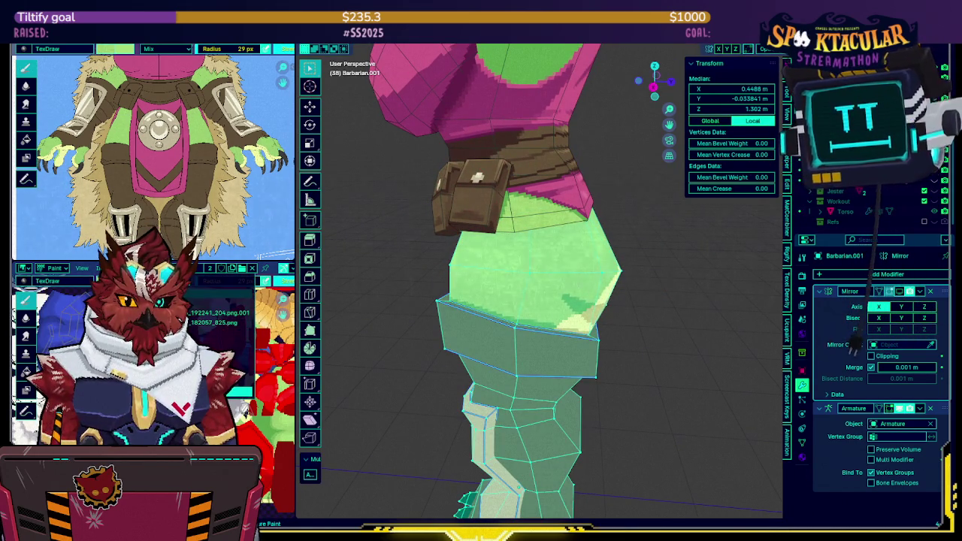
click(217, 312)
middle_drag(507, 246, 510, 255)
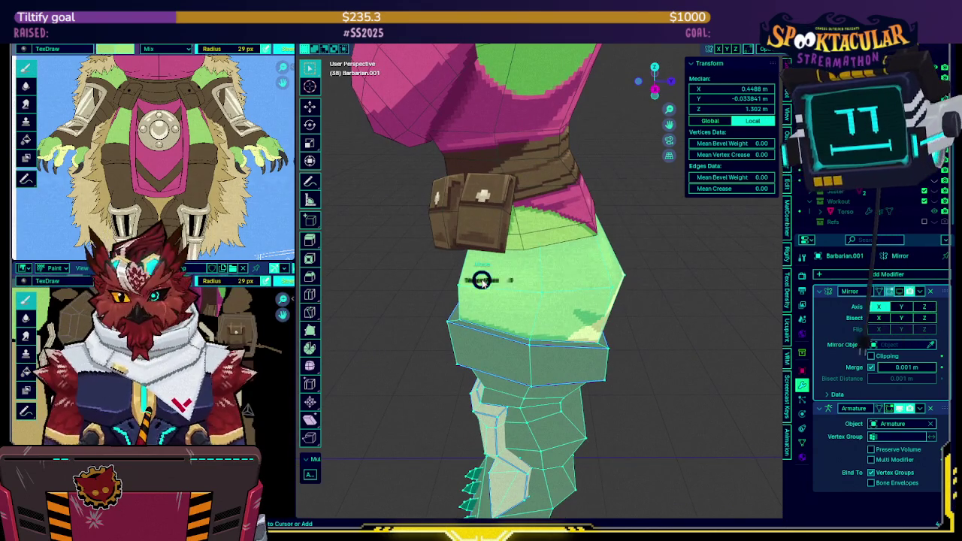
key(Tab)
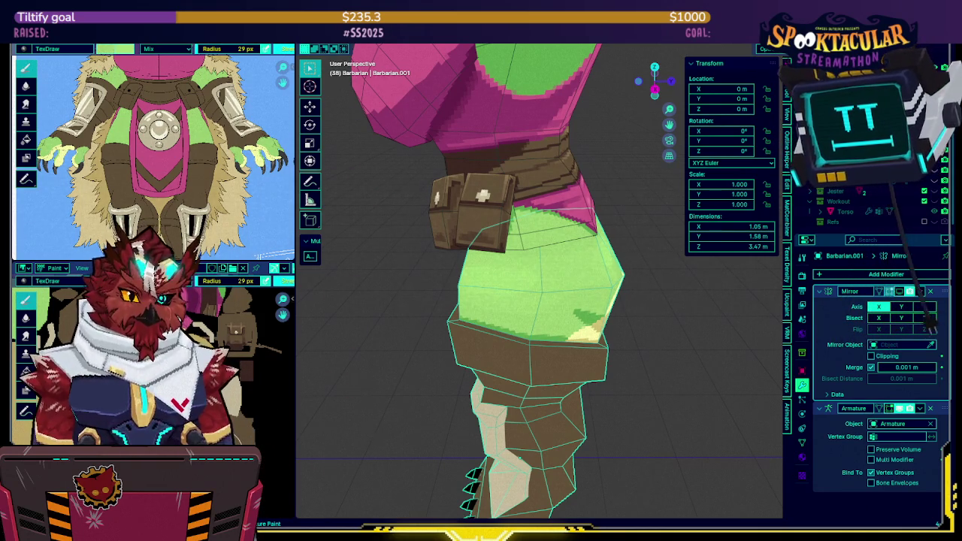
Zoom and pan the image editor to frame both the front and back reference figures.
mouse_move(496, 303)
middle_down()
mouse_move(623, 274)
mouse_move(609, 274)
middle_up()
scroll(526, 263, down, 5)
mouse_move(477, 260)
middle_down()
mouse_move(566, 197)
mouse_move(343, 210)
middle_up()
scroll(552, 214, up, 2)
mouse_move(218, 150)
middle_down()
mouse_move(218, 186)
mouse_move(169, 186)
middle_up()
scroll(218, 186, down, 2)
scroll(218, 186, up, 2)
scroll(218, 186, down, 3)
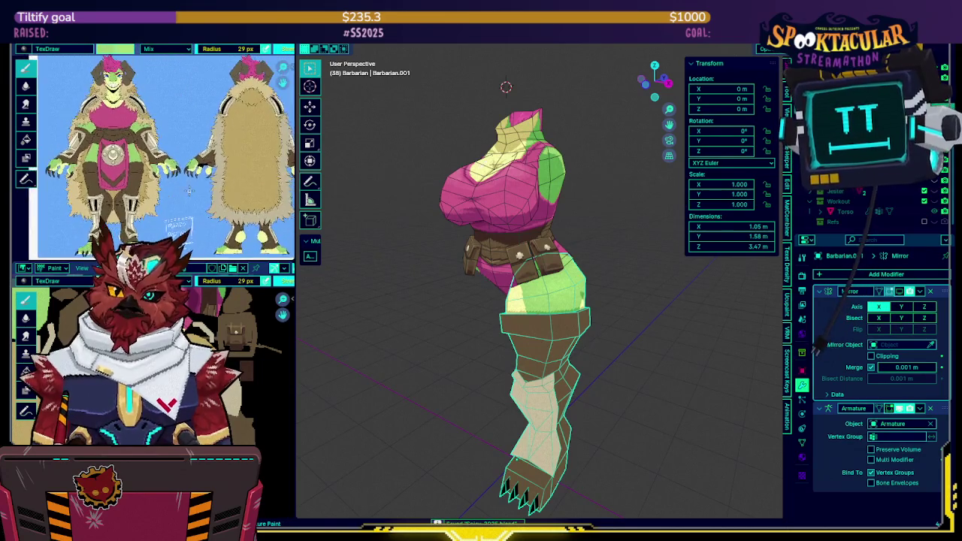
scroll(203, 179, up, 1)
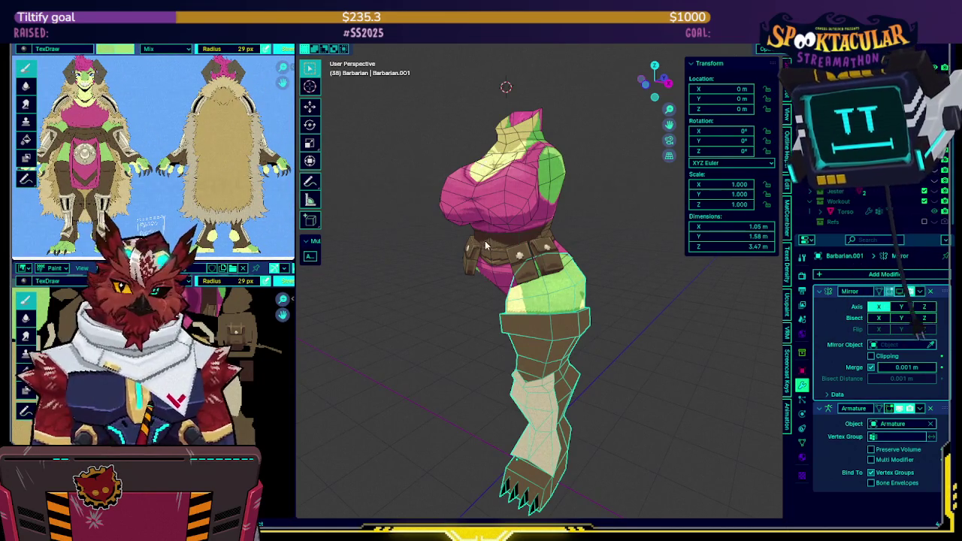
middle_drag(495, 276, 518, 278)
scroll(518, 278, up, 2)
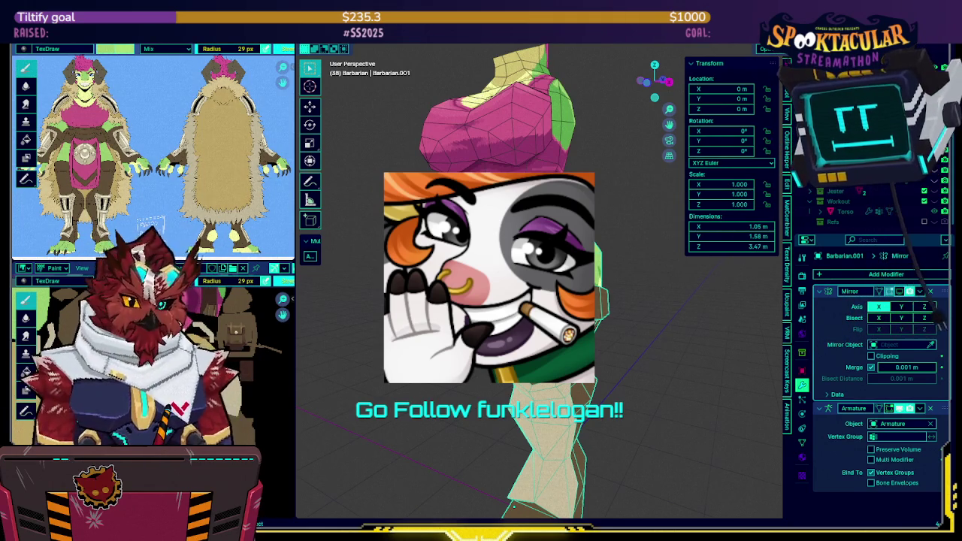
scroll(540, 226, up, 2)
scroll(539, 227, up, 1)
scroll(539, 227, up, 3)
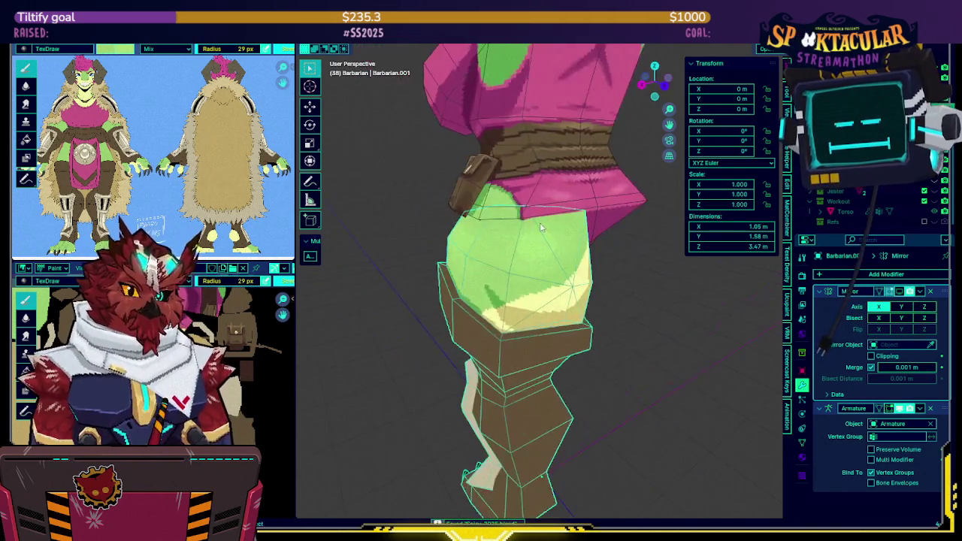
scroll(539, 227, up, 1)
Select the pink torso and switch it into Texture Paint mode.
mouse_move(538, 228)
middle_down()
mouse_move(515, 262)
mouse_move(573, 226)
middle_up()
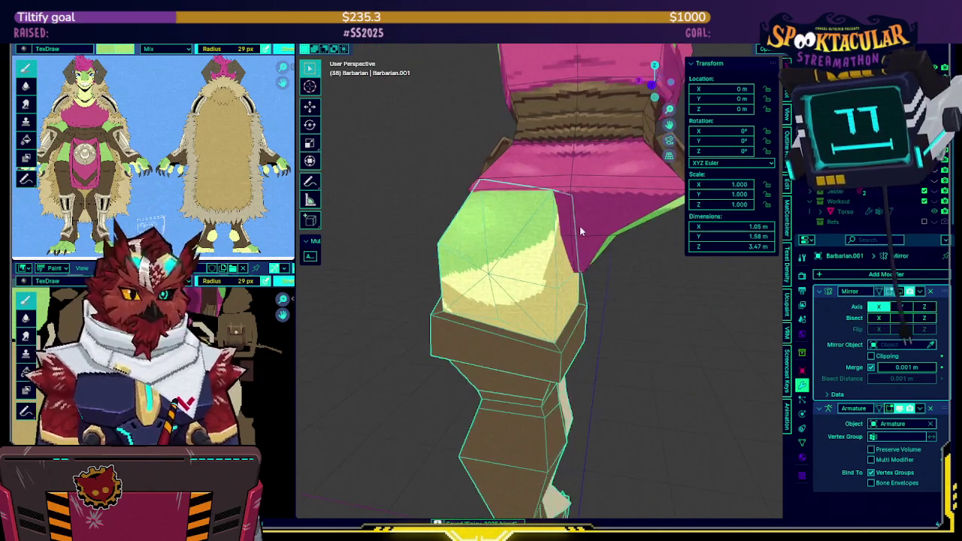
click(574, 227)
key(ctrl+Tab)
click(606, 216)
middle_drag(610, 184, 503, 201)
key(alt+q)
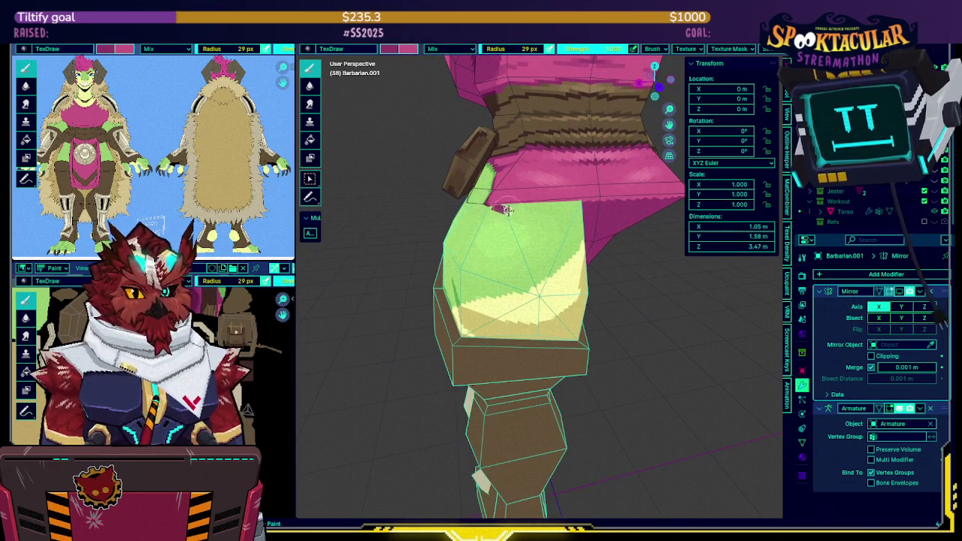
Undo a stray pink paint stroke on the hip.
middle_drag(564, 257, 492, 228)
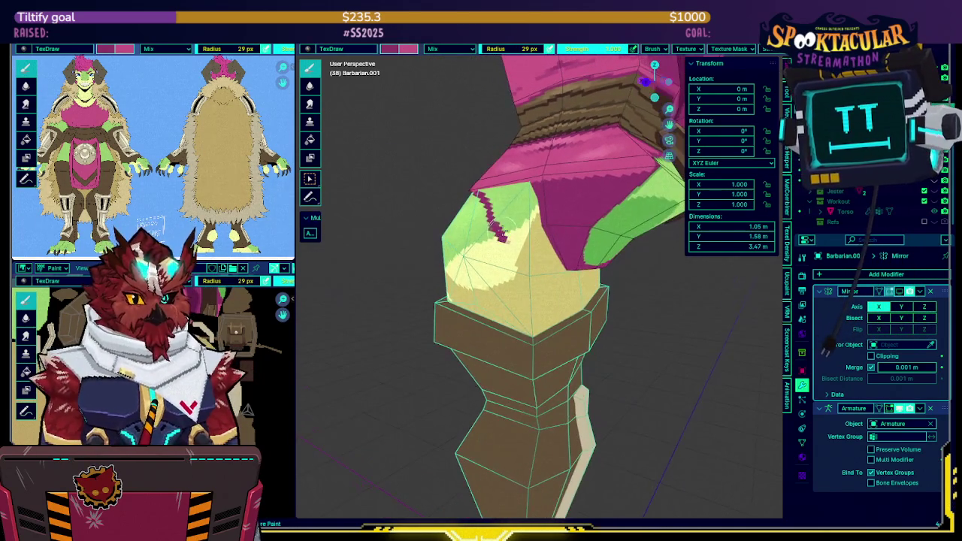
key(ctrl+z)
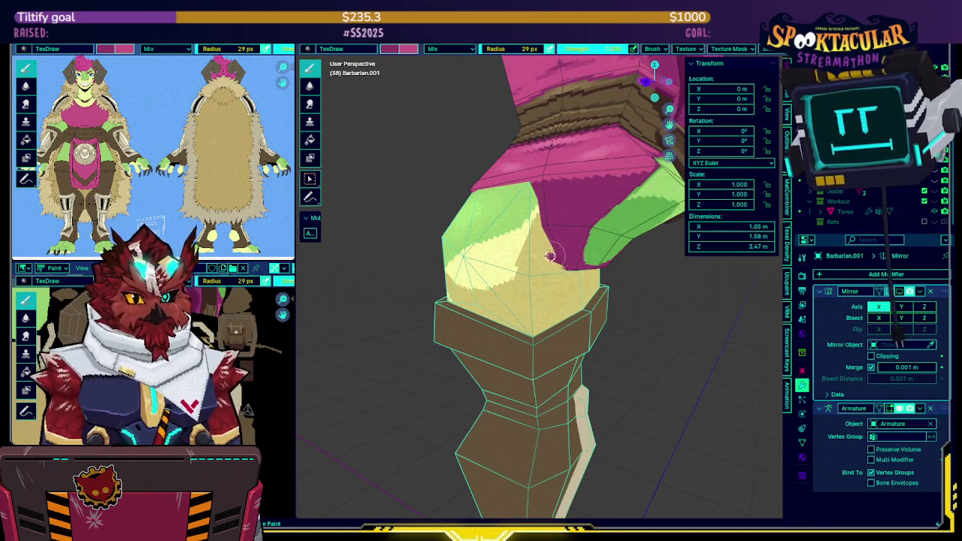
middle_drag(528, 216, 562, 235)
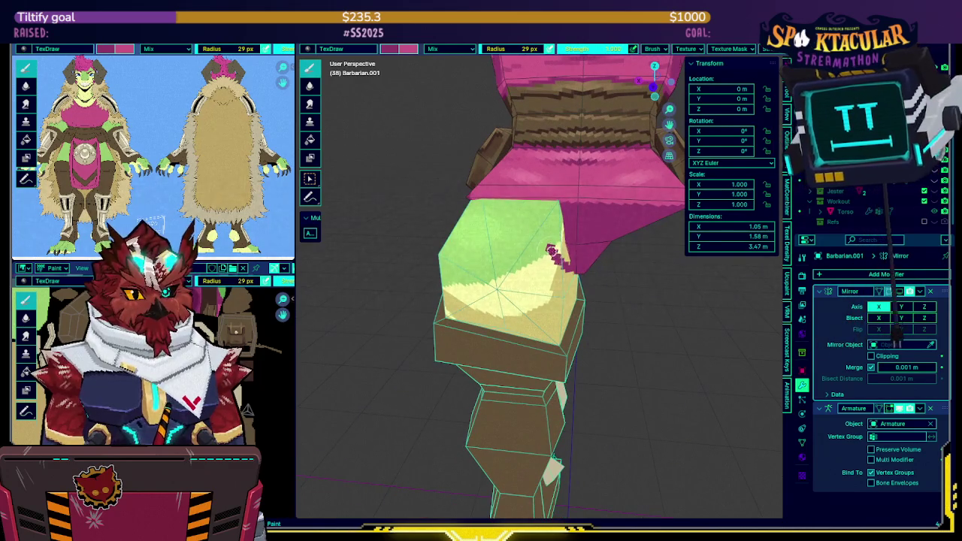
middle_drag(517, 214, 541, 190)
Toggle Local View on the hip piece to paint the pink loincloth strip in isolation.
key(KP_Divide)
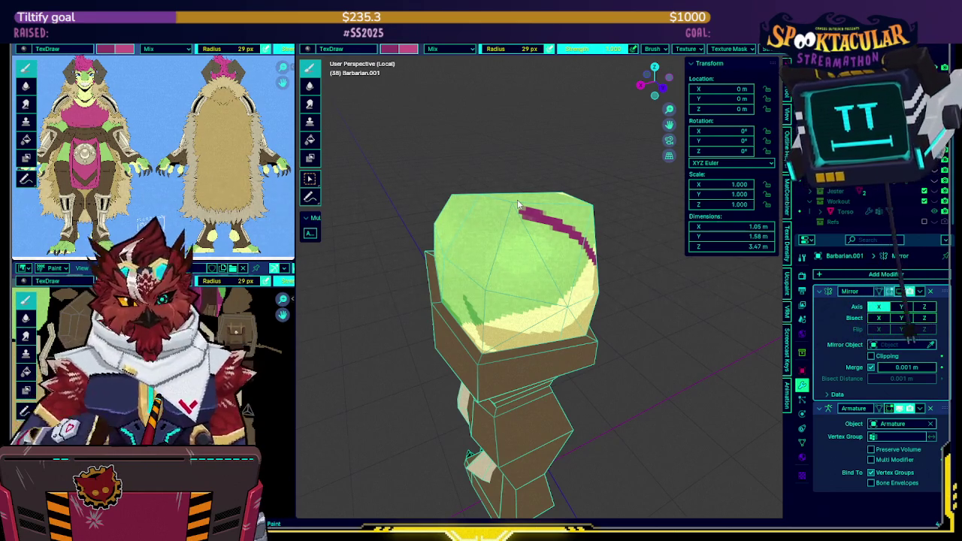
middle_drag(481, 220, 569, 225)
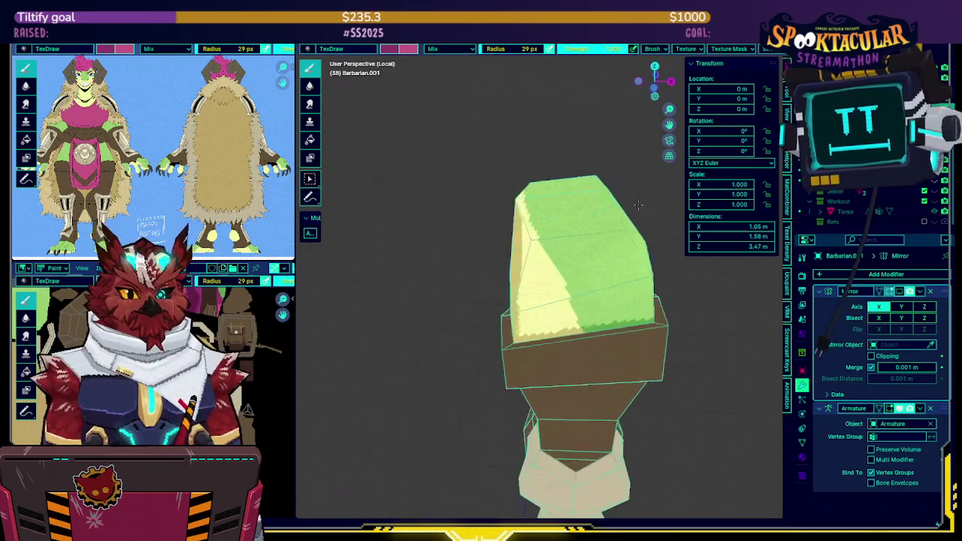
key(KP_Divide)
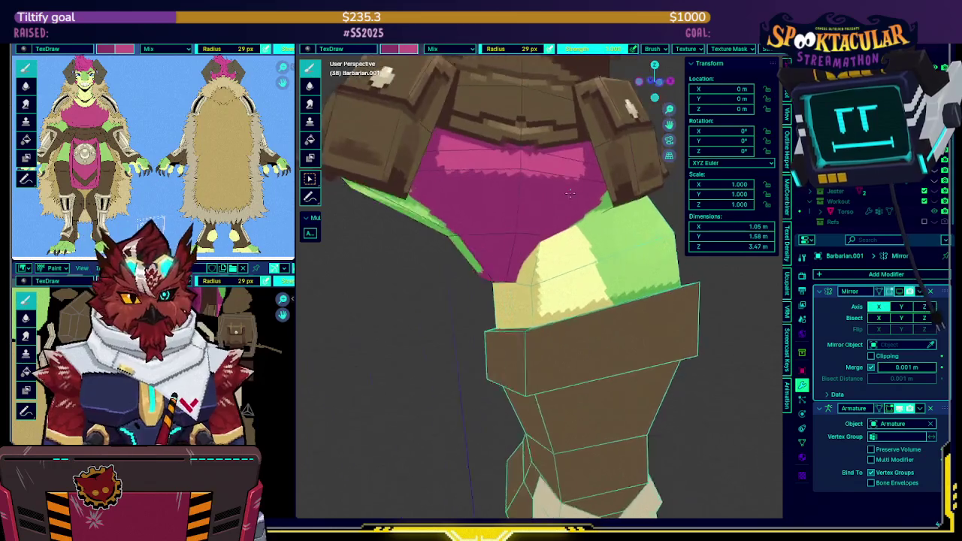
middle_drag(564, 203, 514, 176)
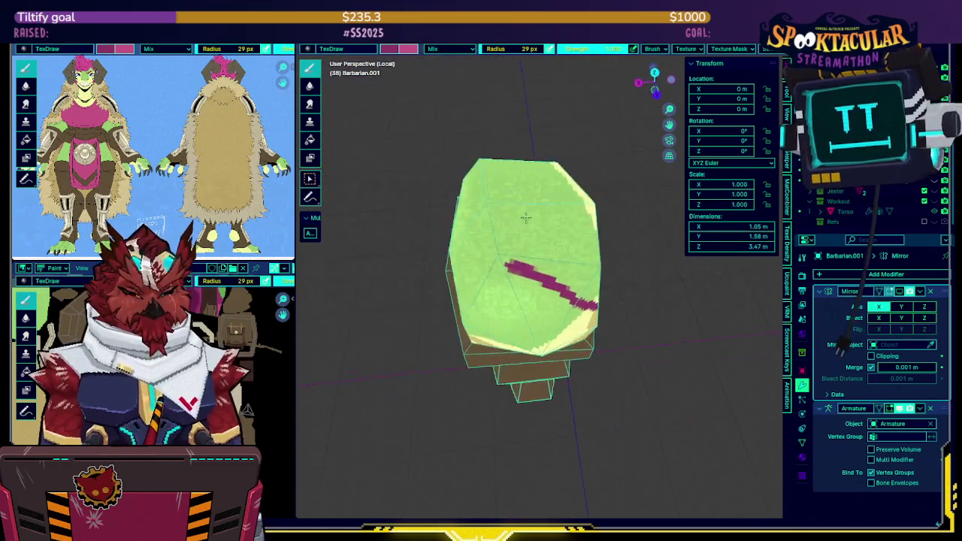
key(KP_Divide)
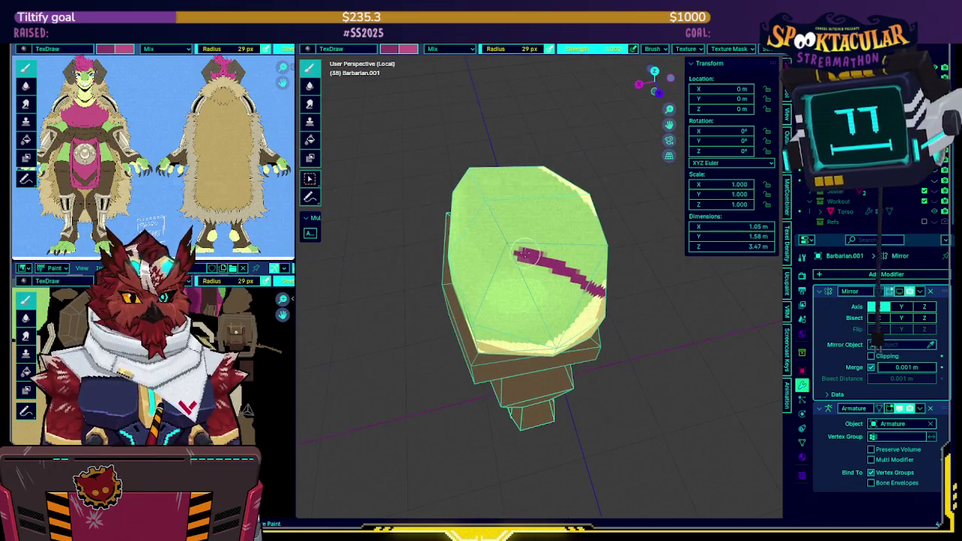
middle_drag(513, 224, 558, 192)
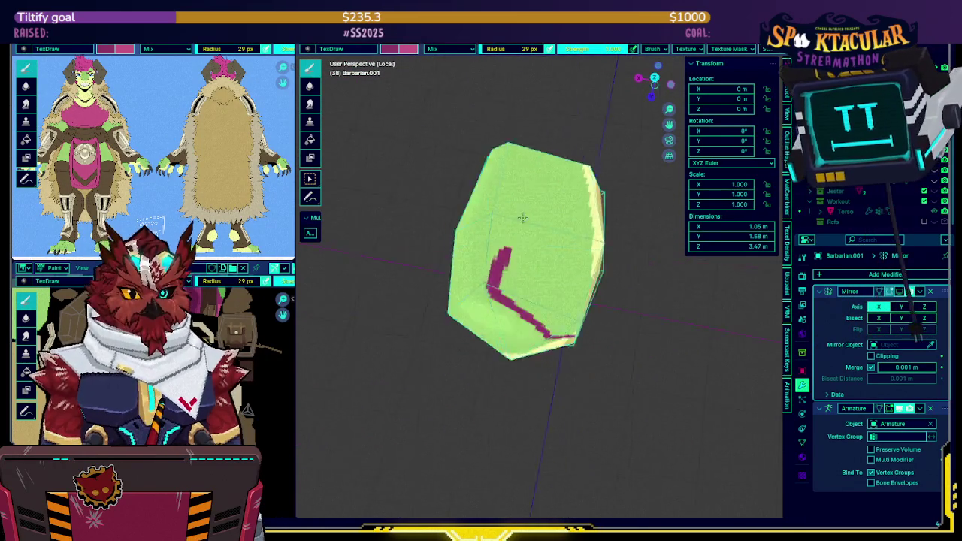
key(KP_Divide)
key(KP_Divide)
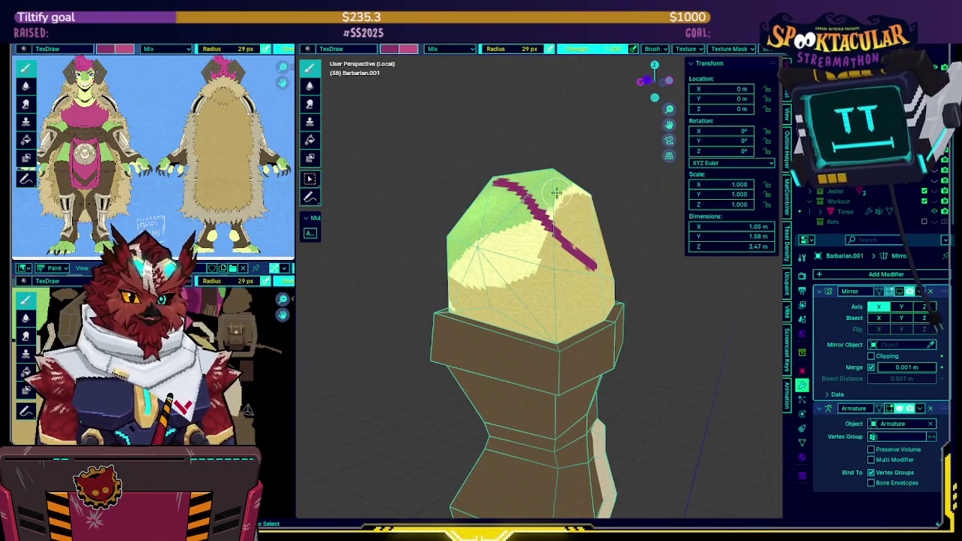
mouse_move(554, 194)
middle_down()
mouse_move(598, 197)
mouse_move(554, 229)
mouse_move(633, 223)
mouse_move(593, 213)
mouse_move(638, 189)
mouse_move(425, 193)
mouse_move(538, 232)
mouse_move(600, 202)
mouse_move(571, 210)
middle_up()
key(KP_Divide)
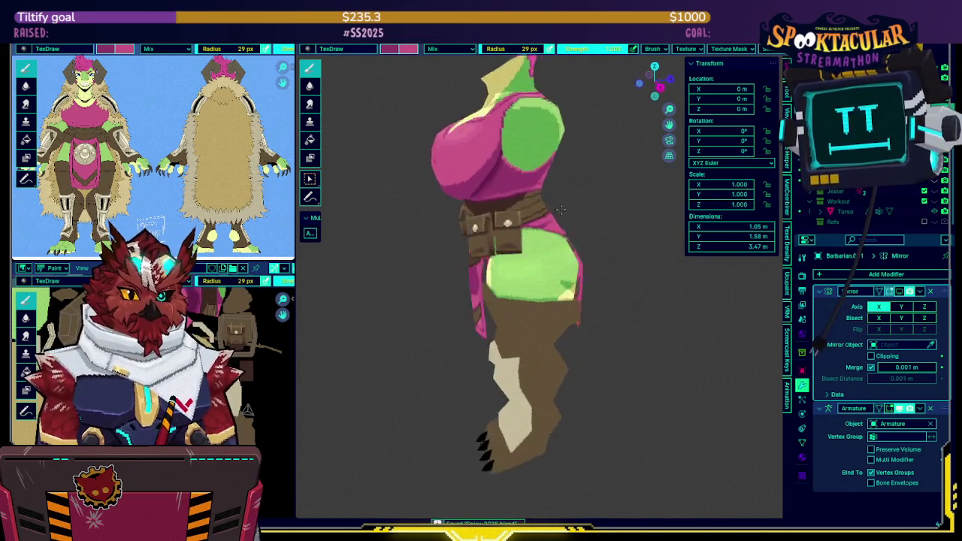
Turn on the wireframe overlay and isolate the leg mesh in Local View.
scroll(518, 192, up, 2)
scroll(526, 186, up, 2)
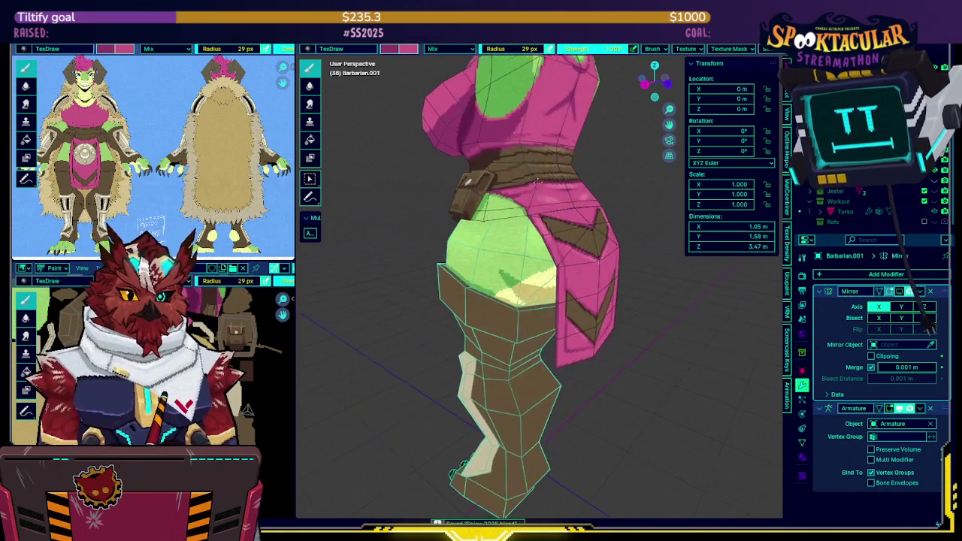
scroll(529, 182, down, 2)
mouse_move(529, 183)
middle_down()
mouse_move(536, 219)
mouse_move(570, 210)
mouse_move(580, 268)
mouse_move(448, 241)
middle_up()
scroll(556, 214, up, 2)
scroll(570, 210, down, 2)
key(shift+alt+z)
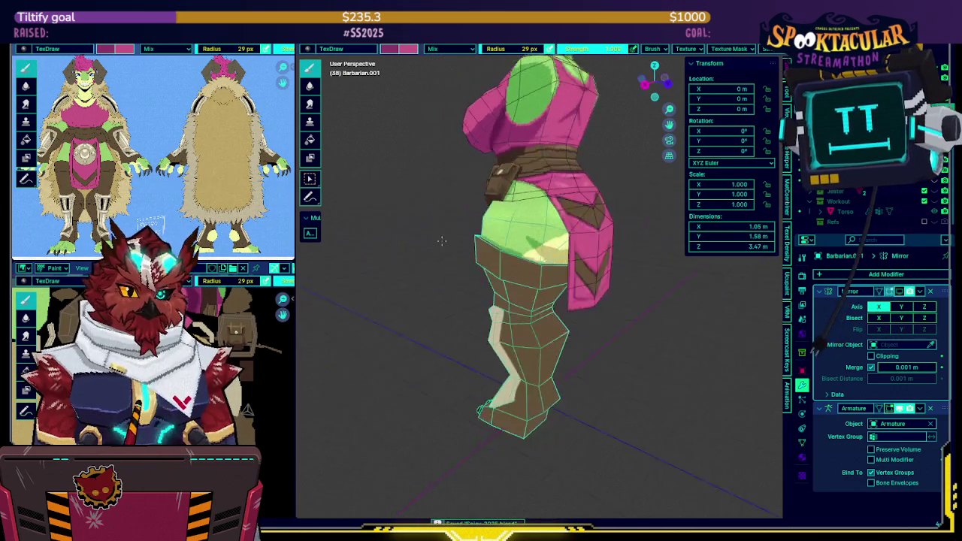
scroll(540, 218, up, 2)
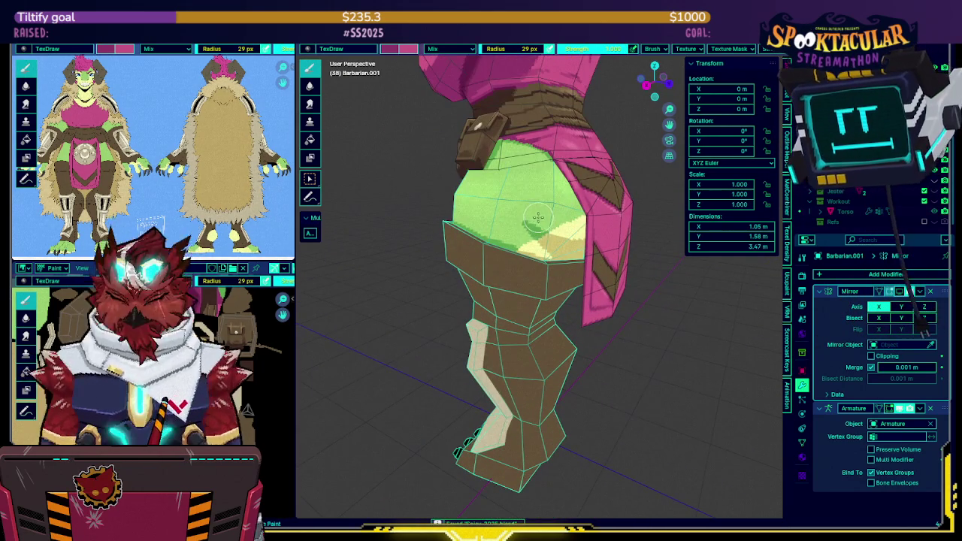
key(KP_Divide)
scroll(571, 186, up, 3)
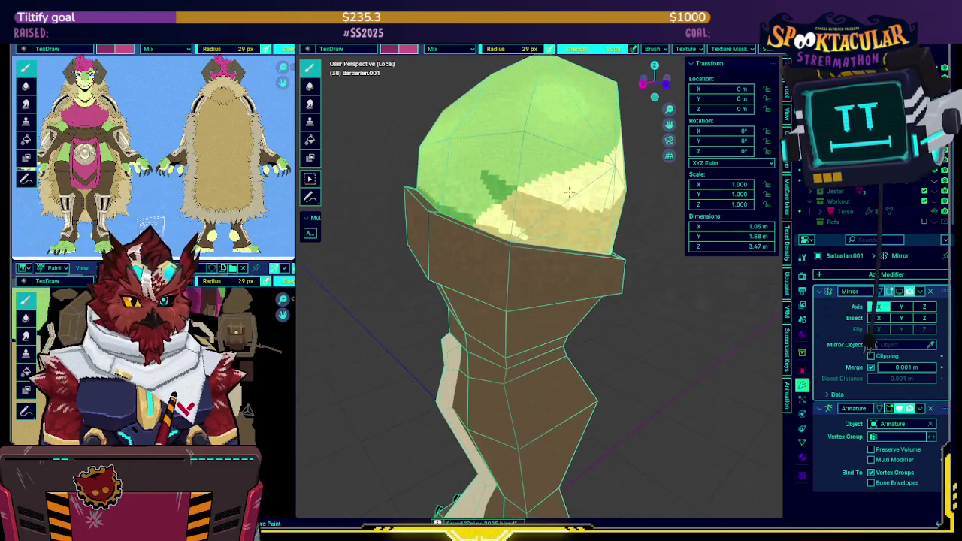
middle_drag(551, 197, 591, 73)
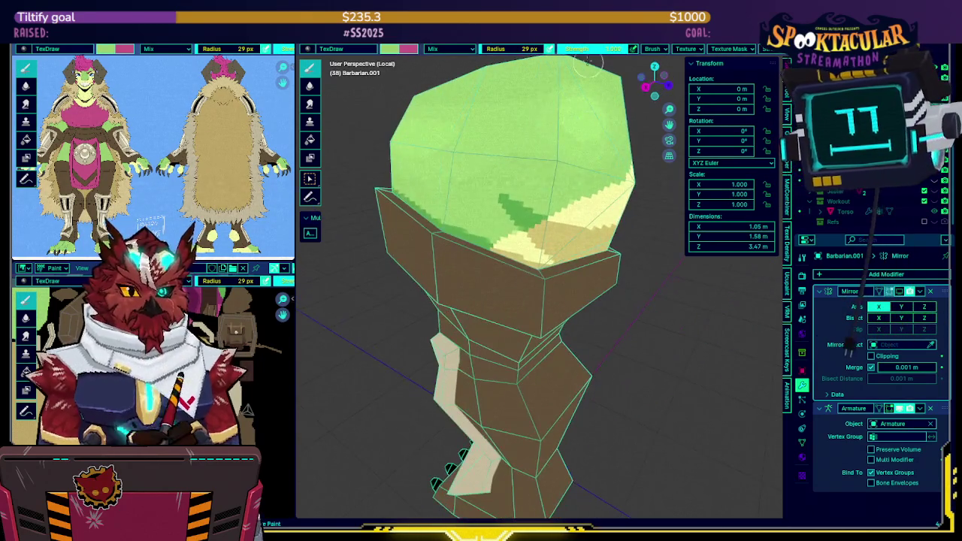
At 0.5 brush strength with colours swapped, paint green shading on the hip and save.
text(0.5)
key(Return)
middle_drag(541, 188, 524, 212)
key(x)
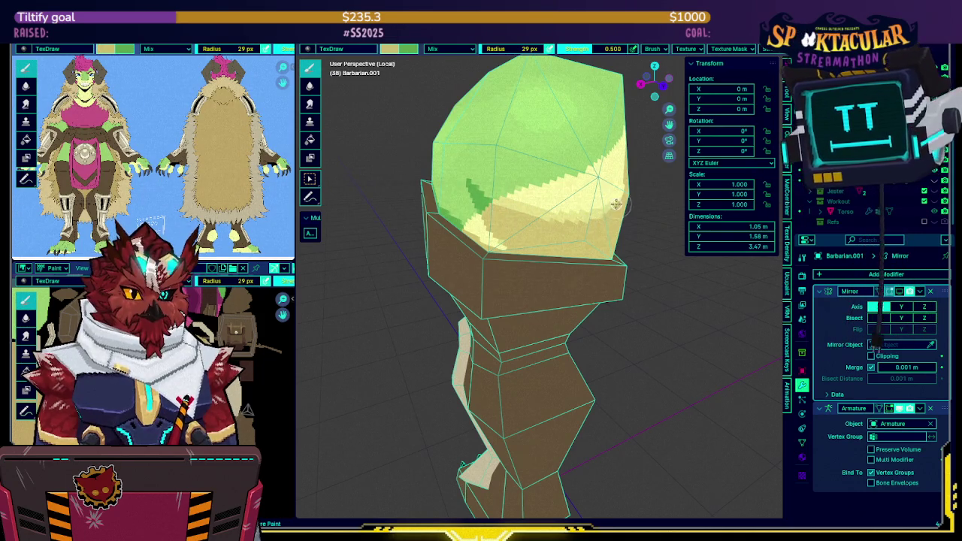
middle_drag(615, 204, 550, 215)
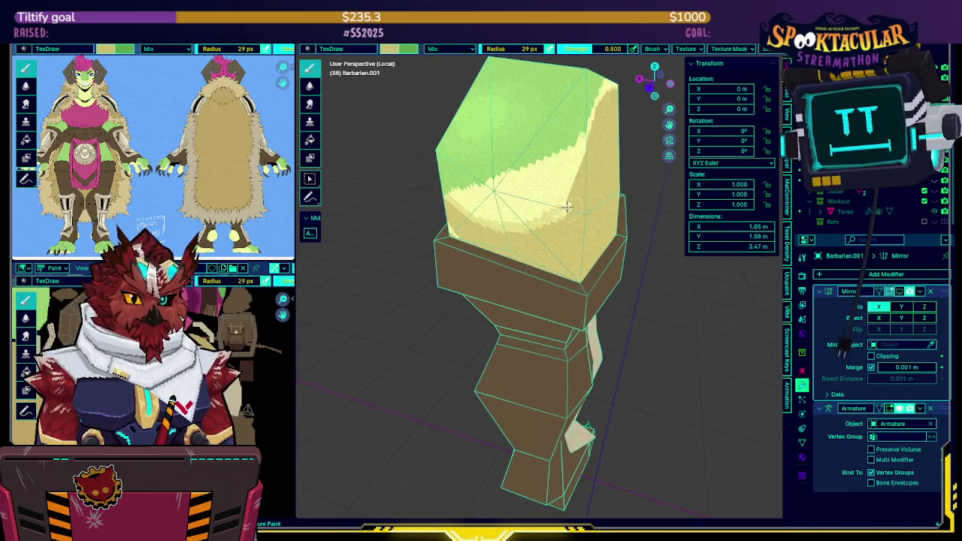
mouse_move(588, 136)
middle_down()
mouse_move(549, 193)
mouse_move(630, 187)
middle_up()
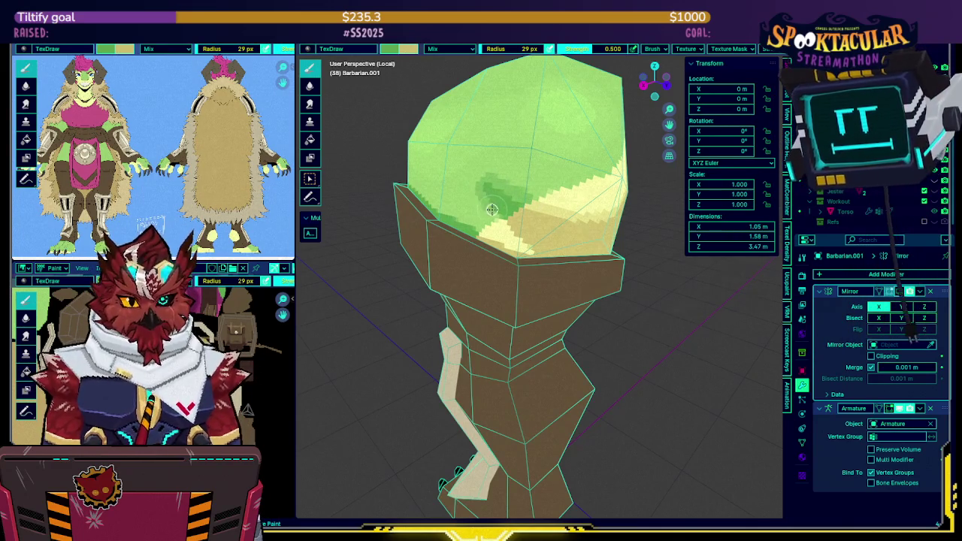
middle_drag(484, 178, 489, 205)
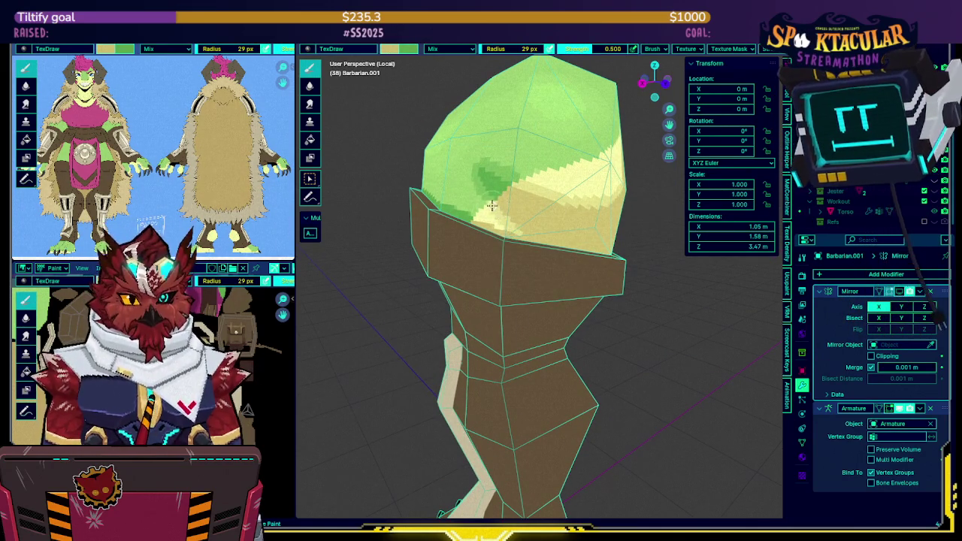
middle_drag(490, 203, 540, 214)
key(ctrl+s)
Exit Local View and orbit around the whole painted character to review it.
scroll(539, 214, up, 3)
scroll(530, 204, down, 1)
scroll(523, 200, down, 1)
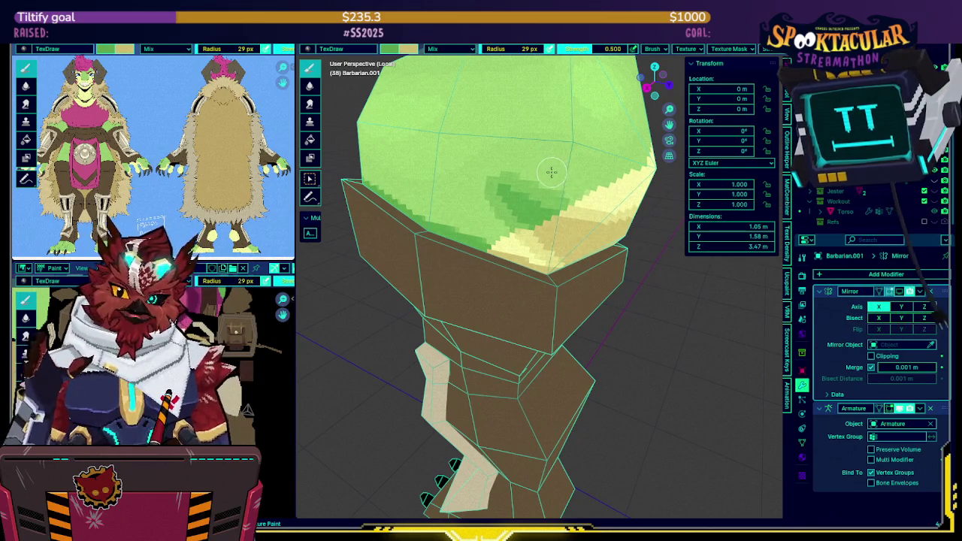
scroll(538, 188, down, 5)
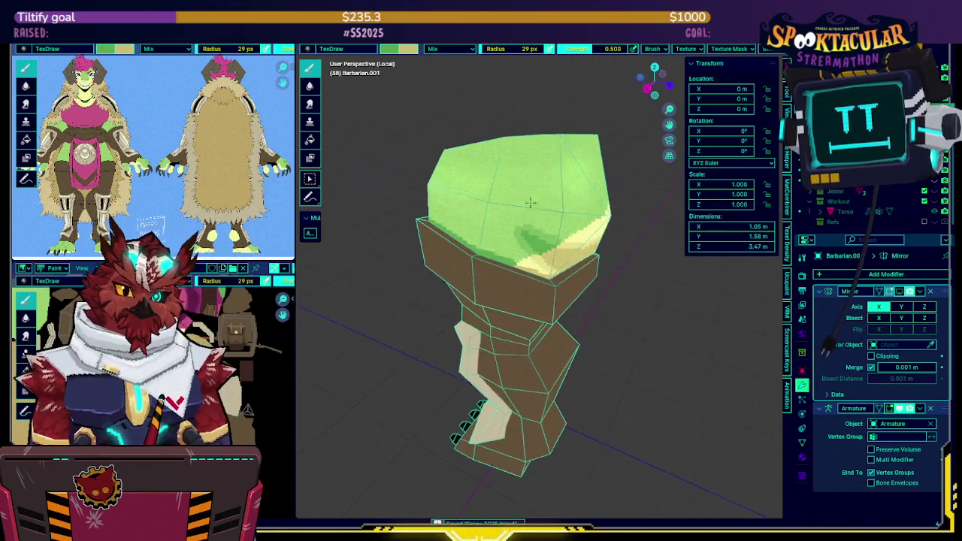
key(KP_Divide)
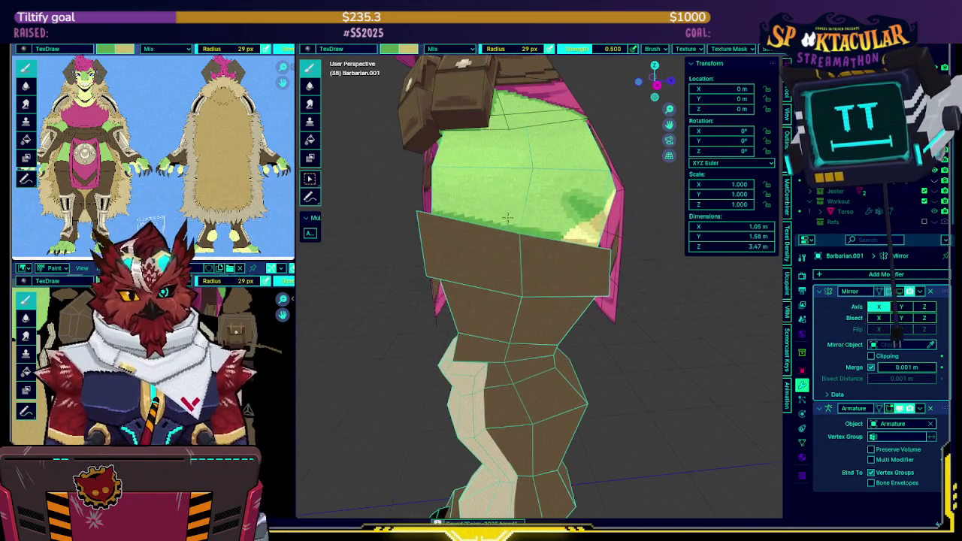
scroll(560, 238, down, 4)
mouse_move(560, 239)
middle_down()
mouse_move(567, 224)
mouse_move(556, 233)
middle_up()
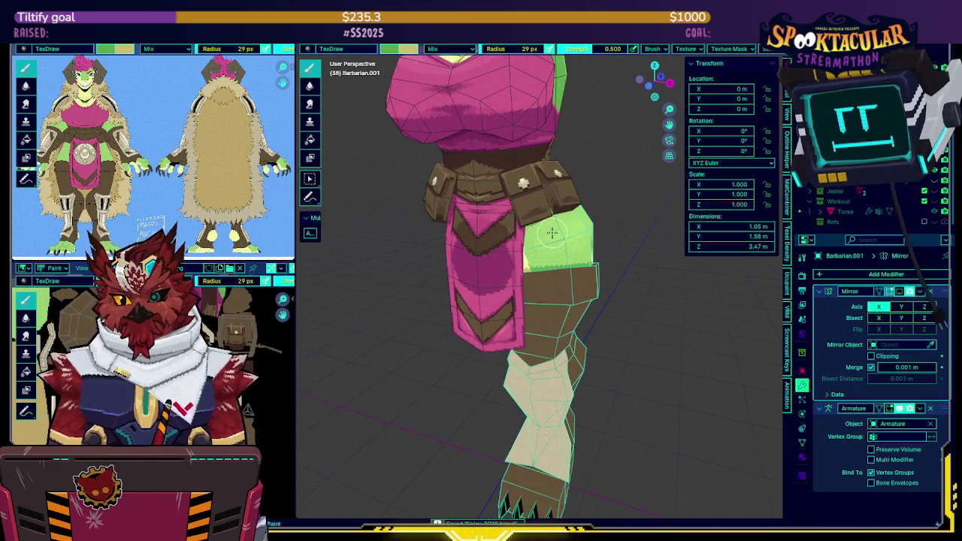
middle_drag(534, 235, 513, 241)
mouse_move(510, 238)
middle_down()
mouse_move(554, 232)
mouse_move(527, 202)
mouse_move(547, 243)
middle_up()
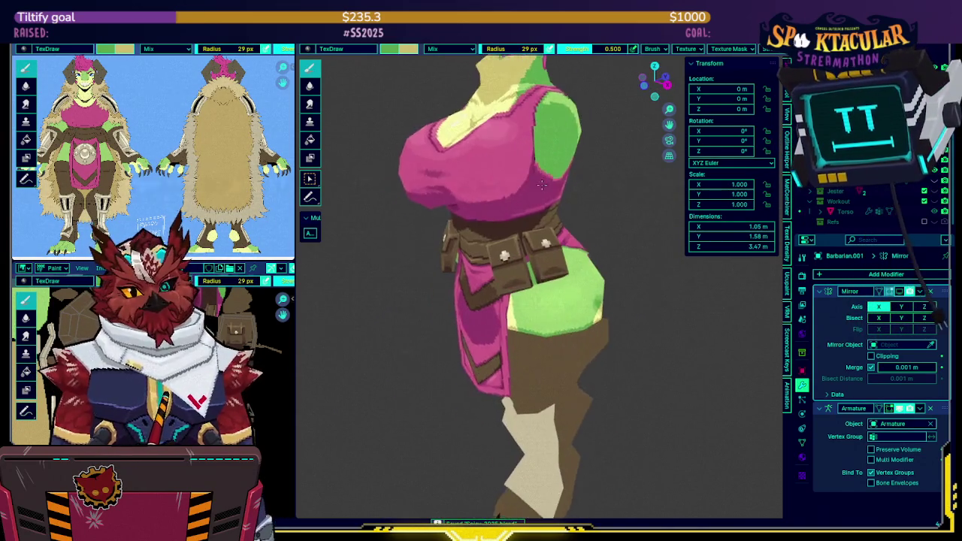
key(shift+alt+z)
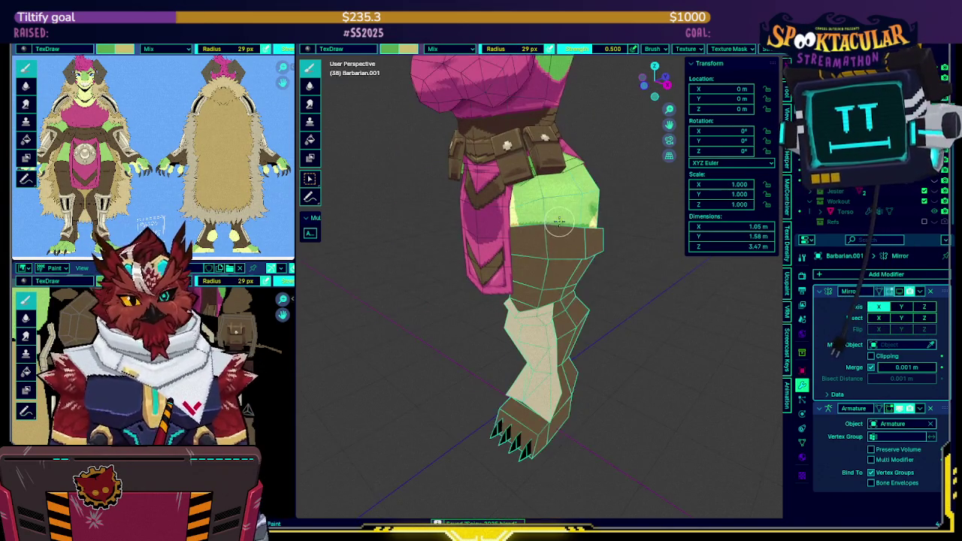
Select the whole leg mesh, return to Texture Paint, and sample the tan leg colour.
mouse_move(554, 243)
middle_down()
mouse_move(540, 269)
mouse_move(532, 262)
middle_up()
key(Tab)
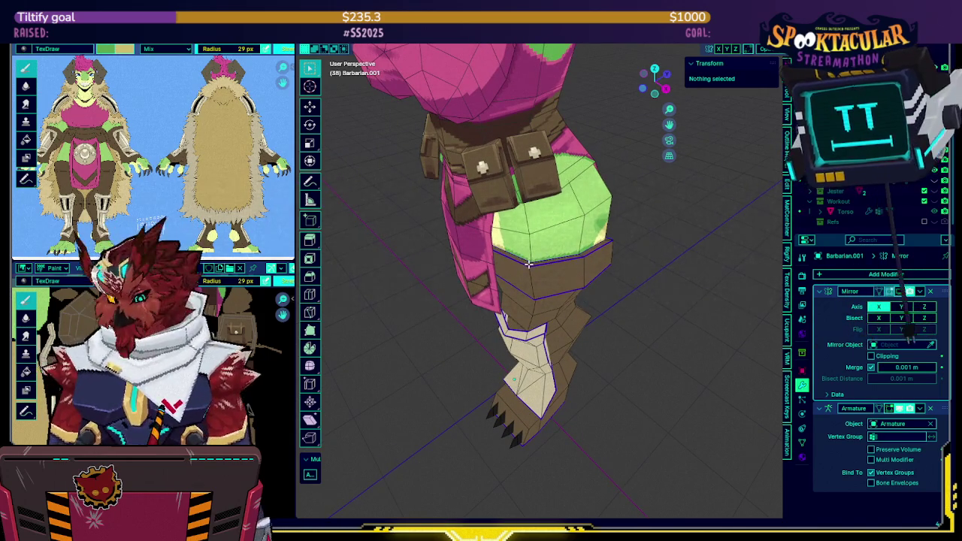
key(l)
key(ctrl+Tab)
click(566, 254)
middle_drag(565, 254, 547, 251)
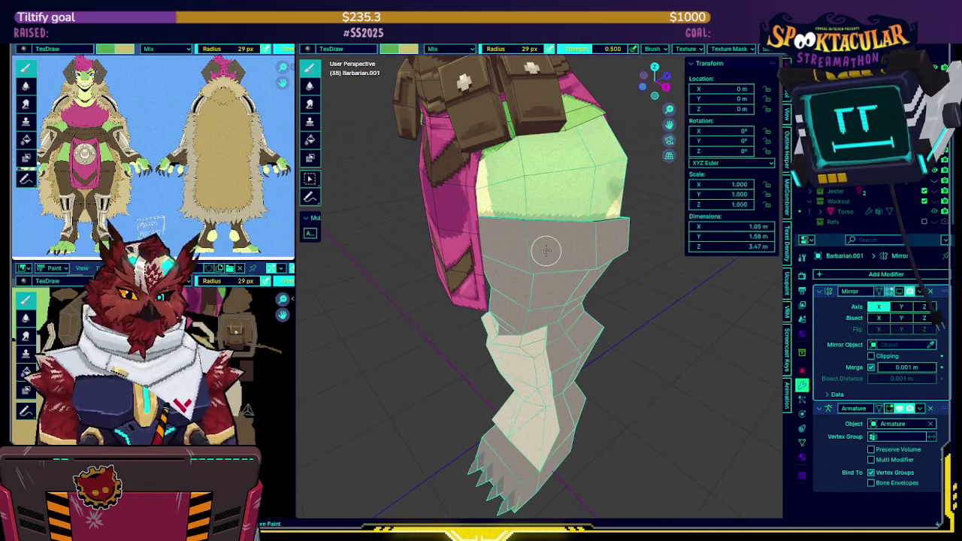
key(s)
Pan and zoom the texture image toward the pink area.
middle_drag(538, 175, 562, 213)
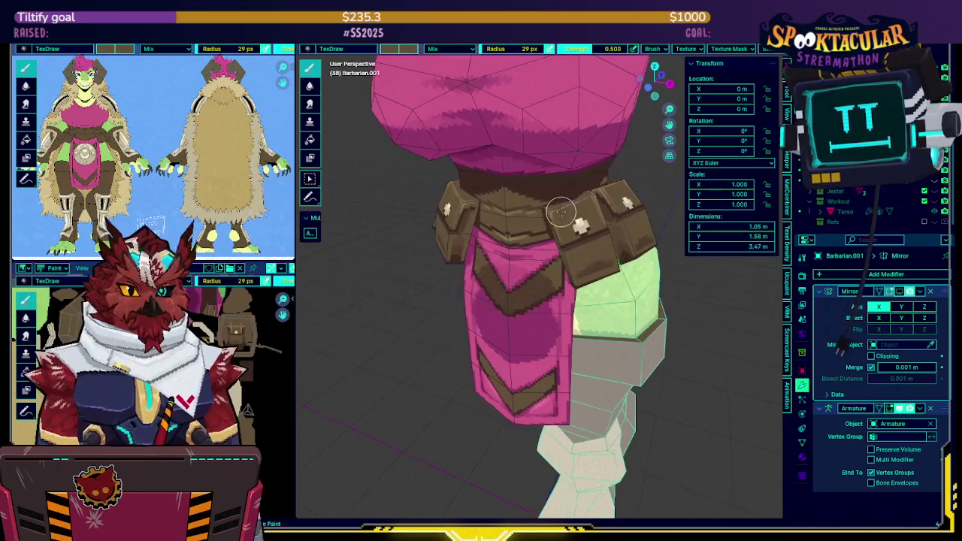
middle_drag(255, 366, 204, 298)
scroll(204, 297, up, 2)
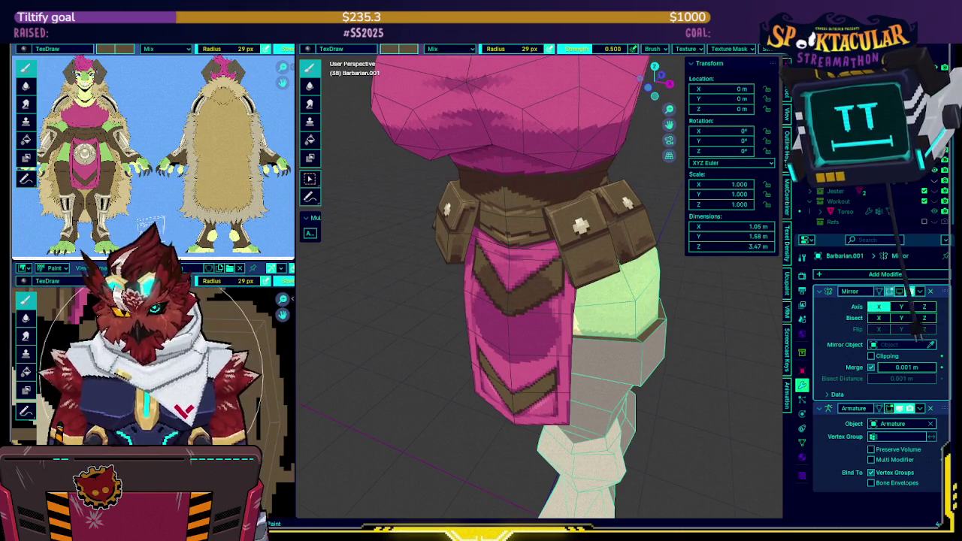
scroll(584, 333, up, 3)
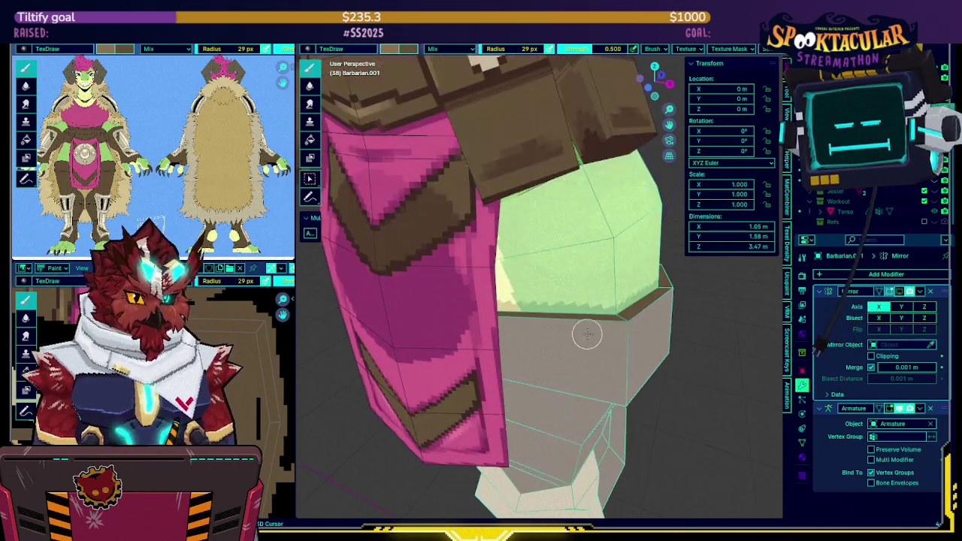
scroll(548, 278, up, 2)
middle_drag(547, 278, 567, 281)
Isolate the green hip and brown boot-top block in Local View and inspect it from several angles.
key(KP_Divide)
middle_drag(629, 268, 516, 315)
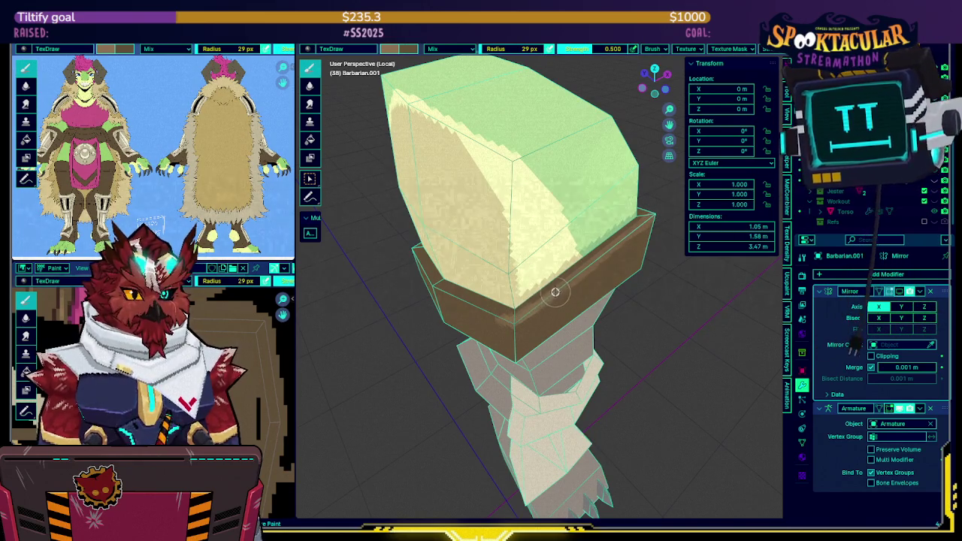
shift+right_click(578, 303)
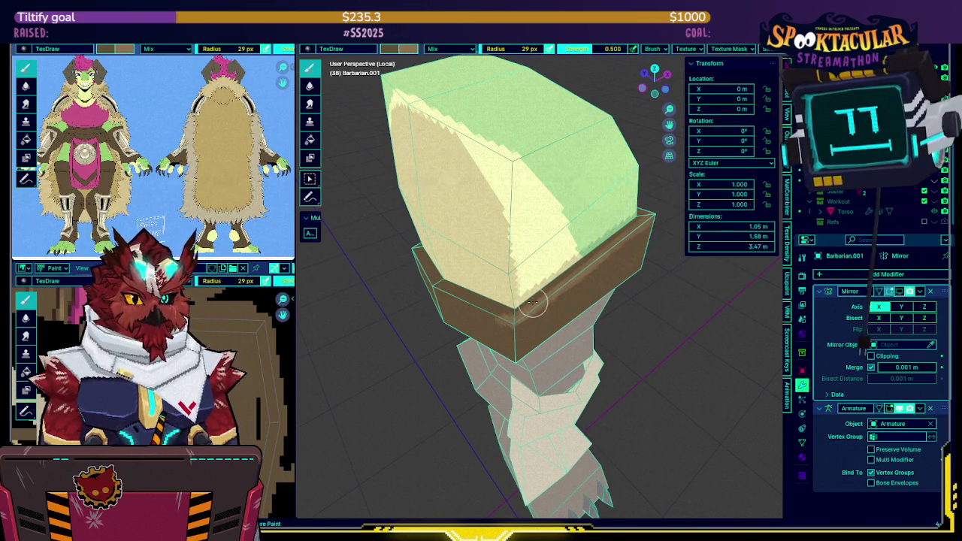
mouse_move(494, 319)
middle_down()
mouse_move(503, 250)
mouse_move(633, 239)
middle_up()
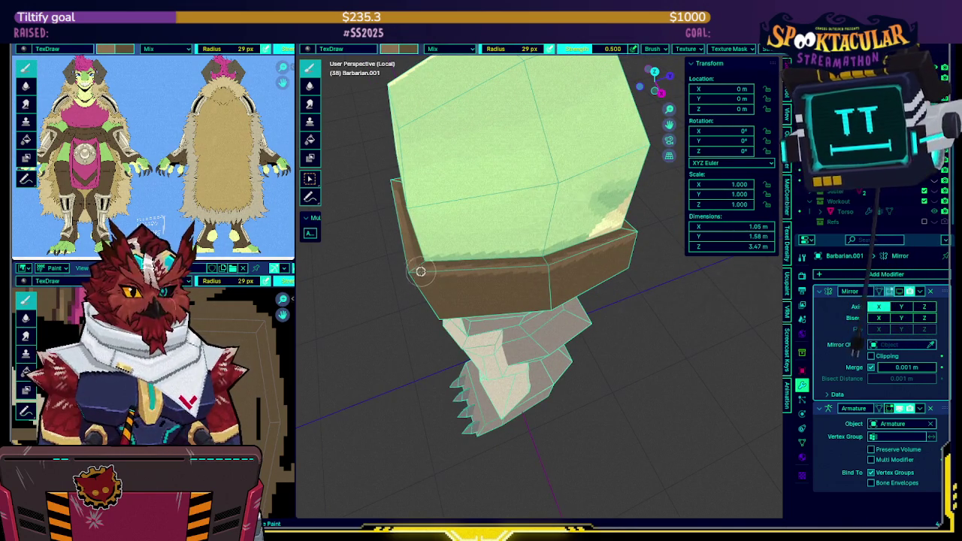
mouse_move(453, 253)
middle_down()
mouse_move(563, 237)
mouse_move(591, 256)
middle_up()
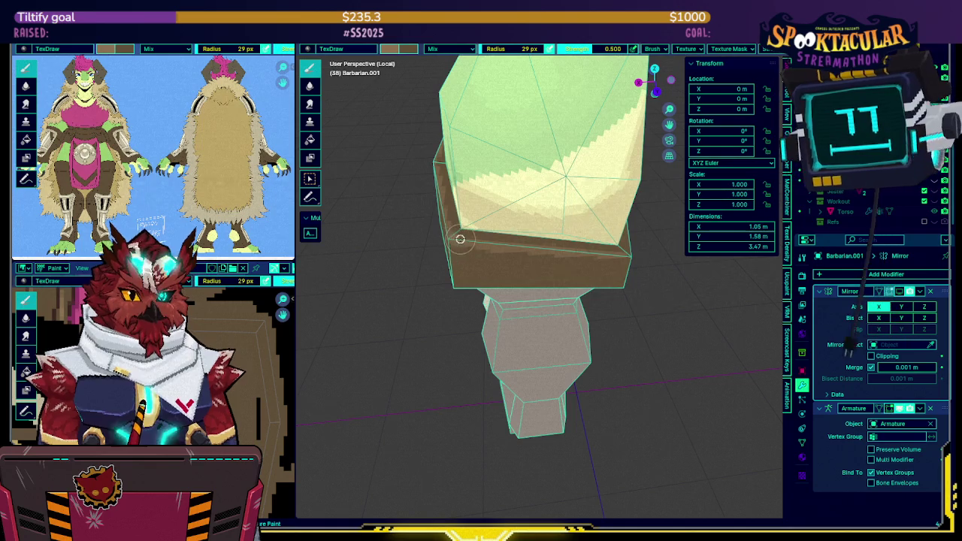
middle_drag(552, 242, 574, 258)
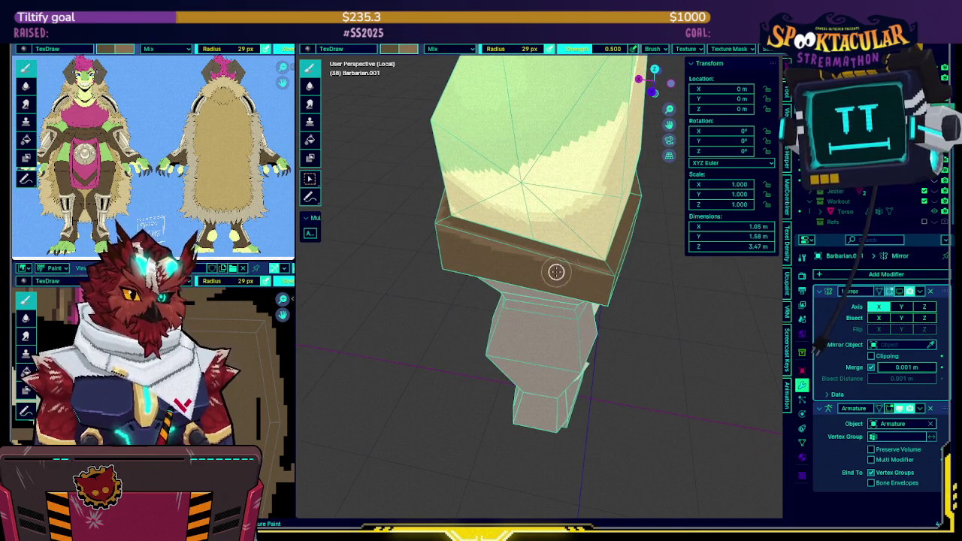
middle_drag(661, 223, 680, 224)
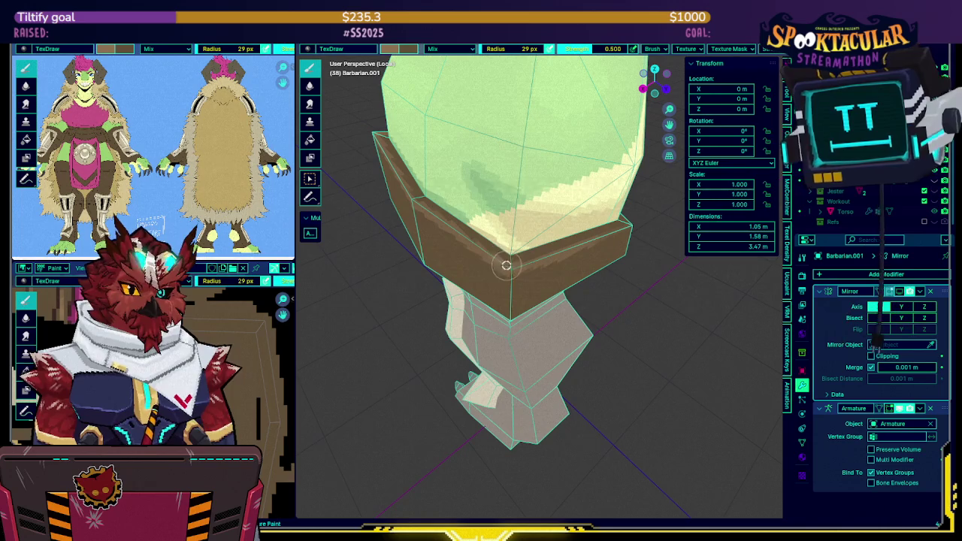
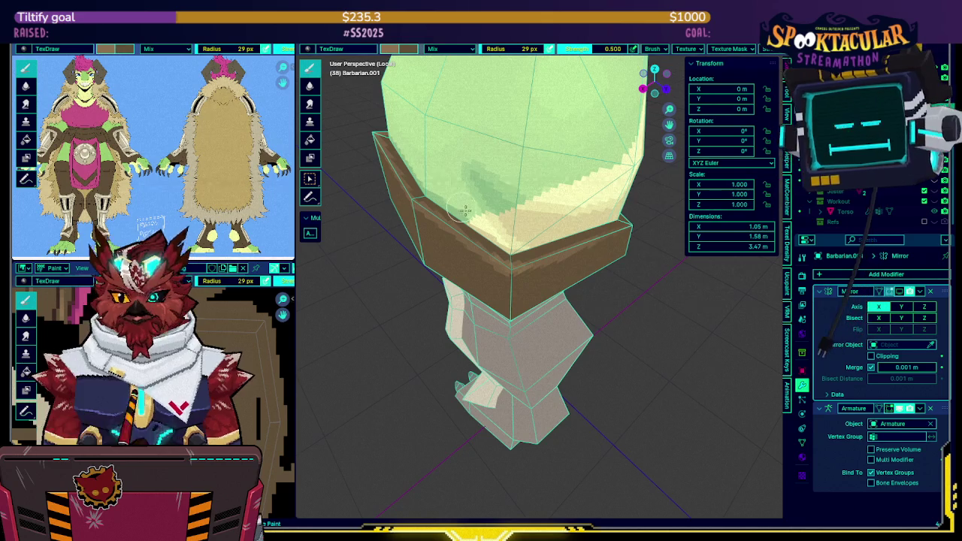
Extend the green paint down along the upper block's lower edge.
middle_drag(420, 167, 542, 271)
scroll(543, 261, down, 3)
scroll(544, 261, up, 2)
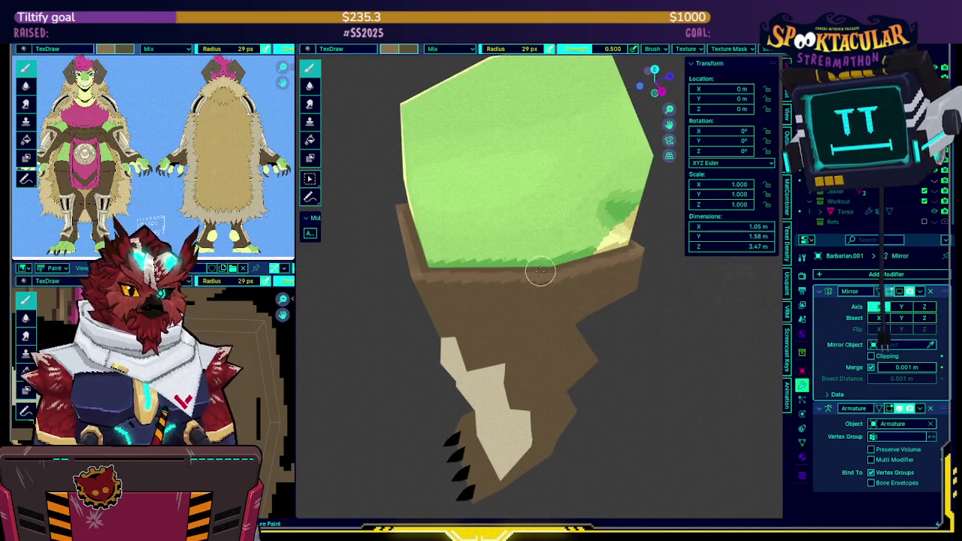
drag(421, 275, 492, 276)
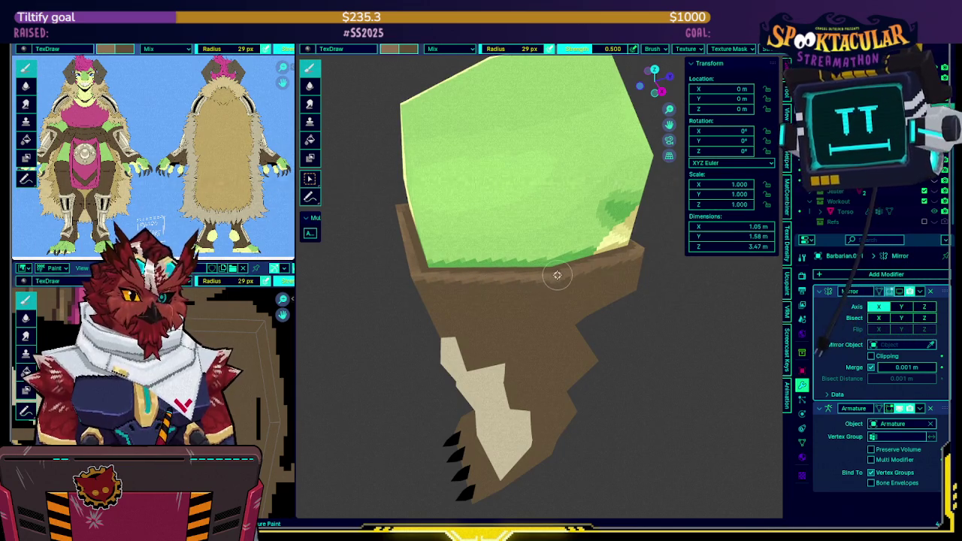
Switch the leg mesh into Edit Mode and look up at the band from below.
key(Tab)
key(KP_Decimal)
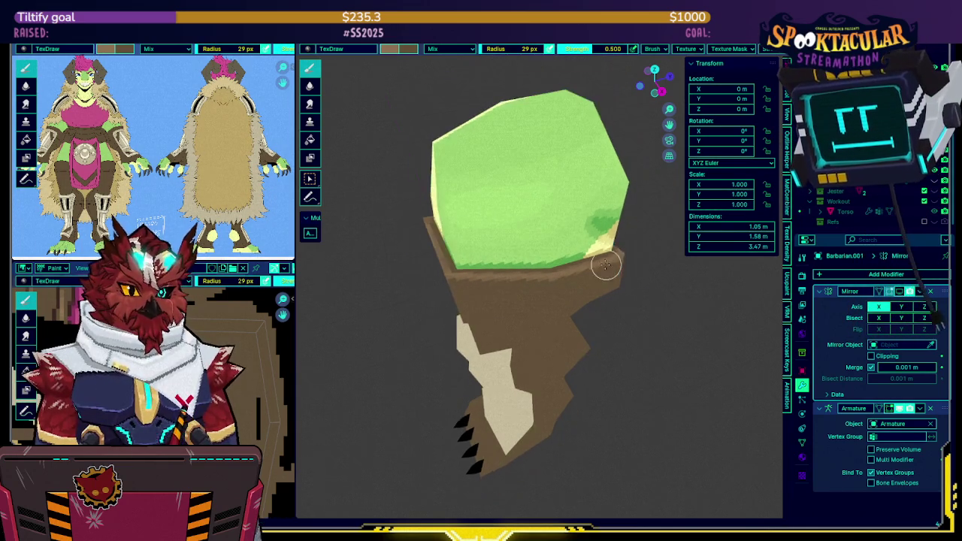
mouse_move(605, 250)
middle_down()
mouse_move(571, 258)
mouse_move(533, 233)
mouse_move(541, 236)
mouse_move(493, 294)
middle_up()
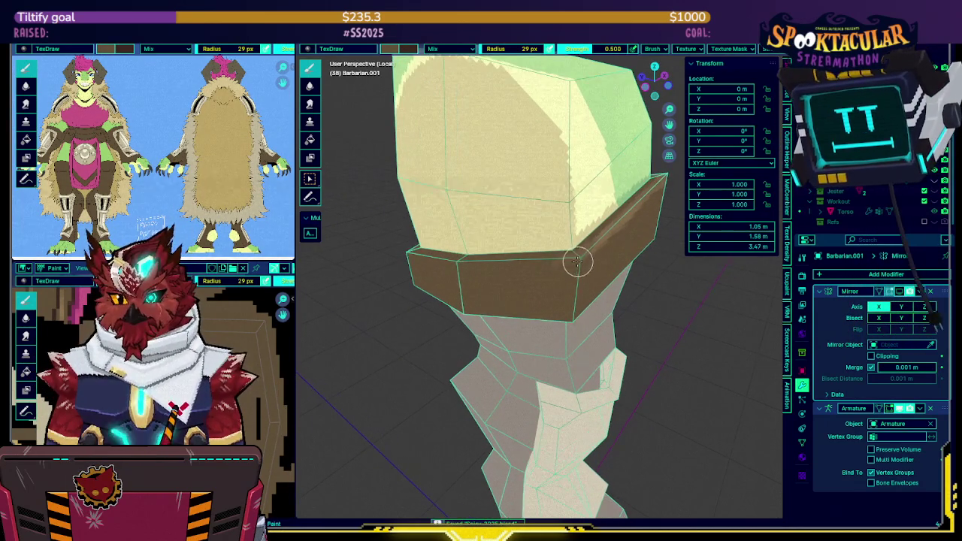
mouse_move(575, 237)
middle_down()
mouse_move(563, 208)
mouse_move(582, 217)
mouse_move(537, 212)
middle_up()
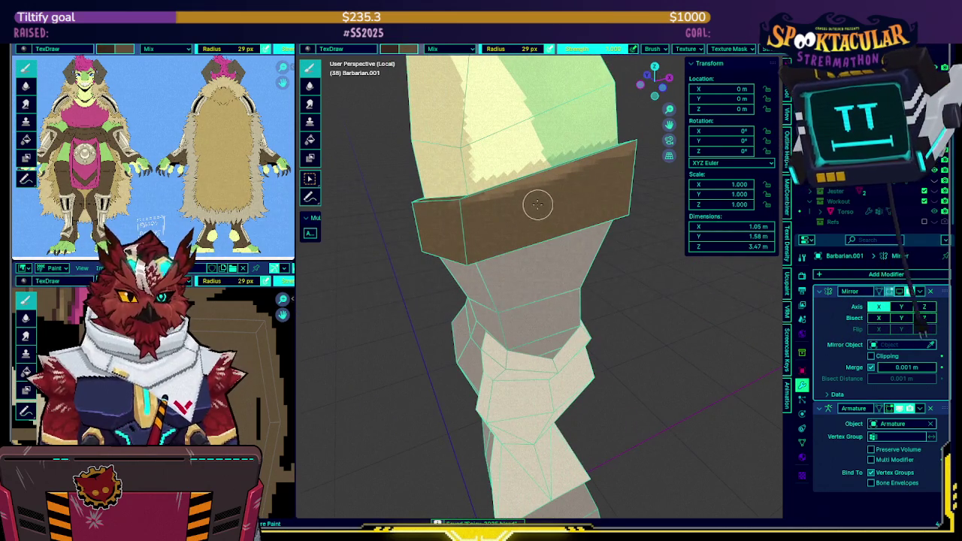
Paint dark brown strokes across the front of the brown band.
middle_drag(509, 208, 522, 219)
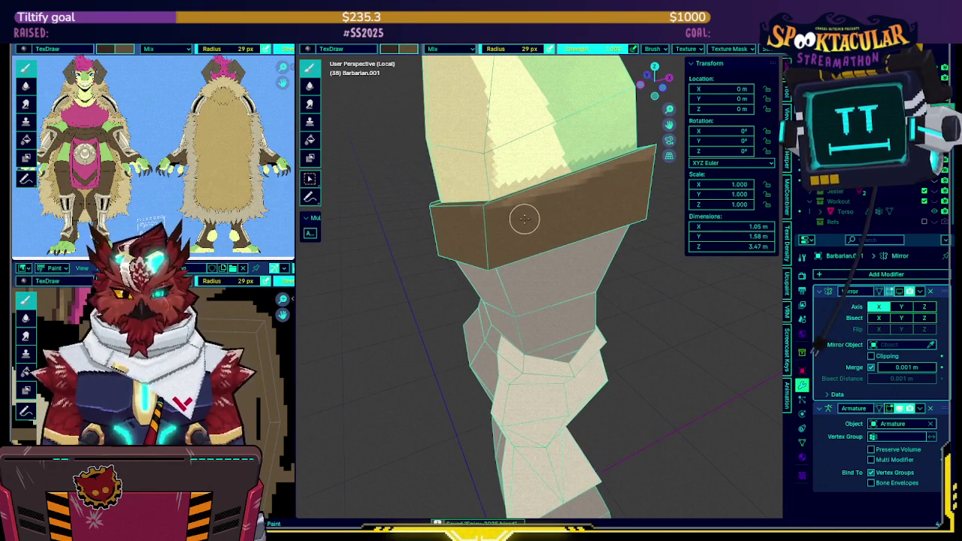
mouse_move(466, 225)
mouse_down()
mouse_move(552, 213)
mouse_move(559, 228)
mouse_move(485, 258)
mouse_up()
middle_drag(485, 258, 637, 222)
mouse_move(637, 222)
mouse_down()
mouse_move(619, 220)
mouse_move(621, 197)
mouse_move(607, 208)
mouse_up()
middle_drag(607, 208, 563, 199)
mouse_move(563, 199)
mouse_down()
mouse_move(530, 194)
mouse_move(565, 181)
mouse_up()
middle_drag(565, 180, 594, 179)
drag(593, 179, 607, 183)
middle_drag(607, 183, 620, 177)
drag(621, 177, 616, 179)
mouse_move(617, 179)
middle_down()
mouse_move(600, 195)
mouse_move(616, 215)
mouse_move(579, 228)
middle_up()
drag(579, 227, 454, 228)
mouse_move(454, 228)
middle_down()
mouse_move(509, 224)
mouse_move(500, 206)
mouse_move(488, 211)
mouse_move(498, 208)
middle_up()
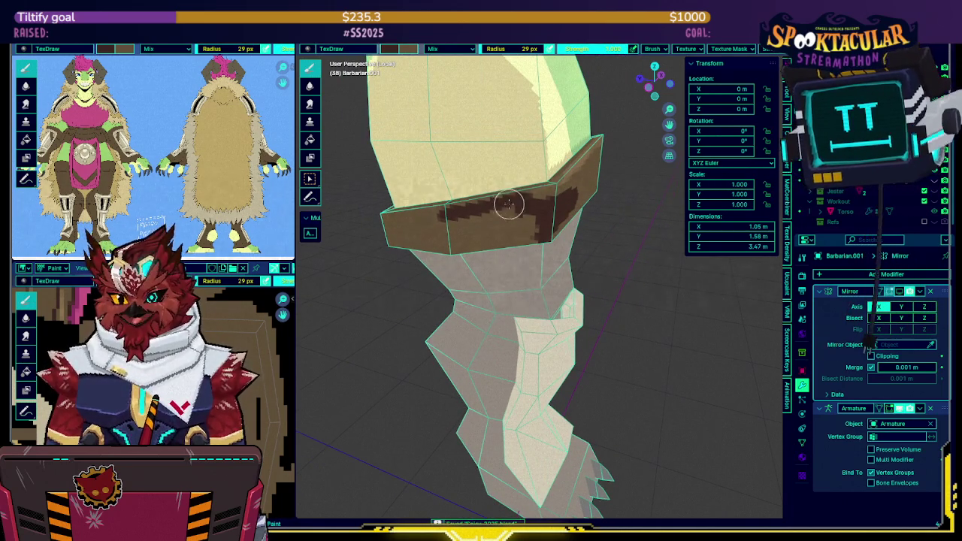
From new angles, add dark brown along the band's top edge and over its lighter patch.
mouse_move(509, 198)
middle_down()
mouse_move(584, 187)
mouse_move(519, 200)
mouse_move(543, 200)
mouse_move(572, 217)
middle_up()
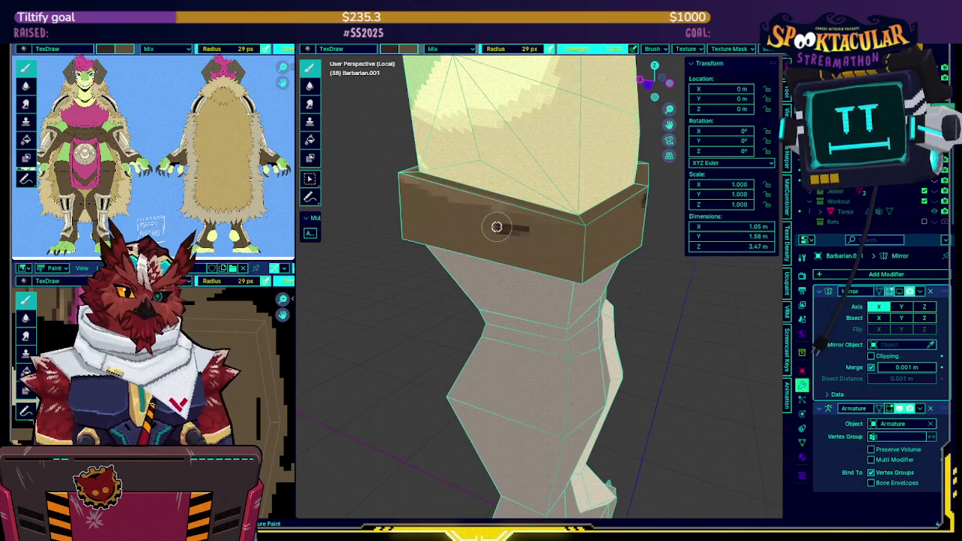
mouse_move(483, 223)
mouse_down()
mouse_move(510, 225)
mouse_move(508, 250)
mouse_move(586, 272)
mouse_move(494, 232)
mouse_move(559, 238)
mouse_up()
middle_drag(592, 242, 490, 255)
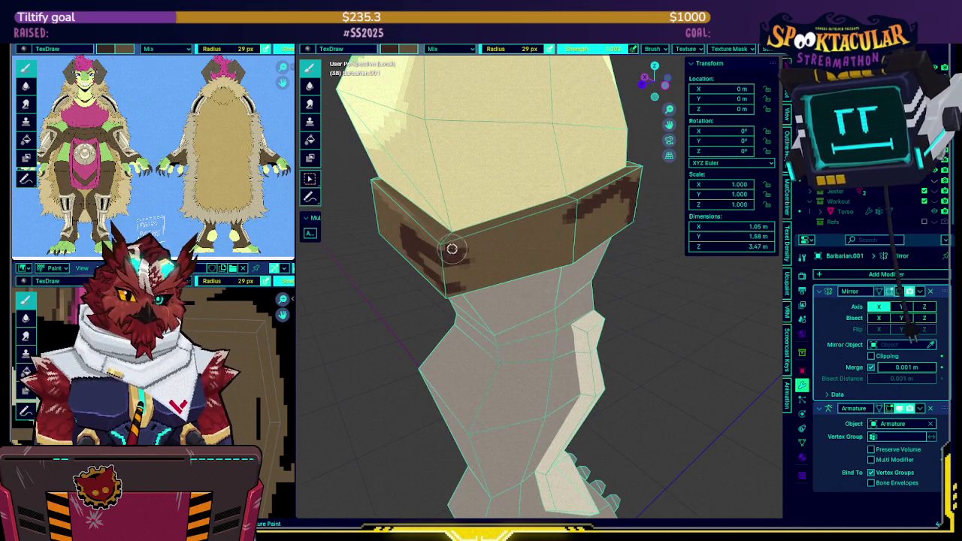
drag(466, 244, 597, 203)
mouse_move(597, 203)
middle_down()
mouse_move(560, 257)
mouse_move(503, 263)
middle_up()
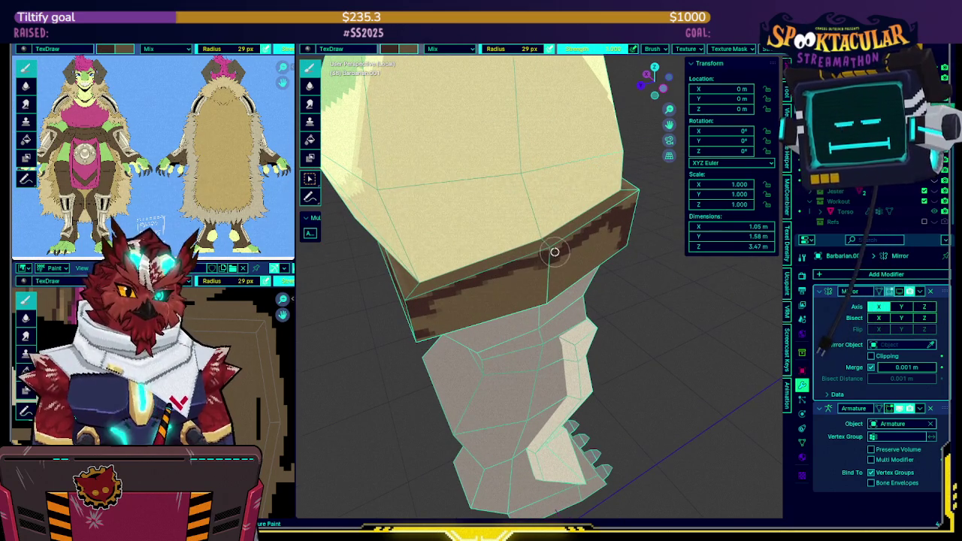
middle_drag(576, 236, 579, 244)
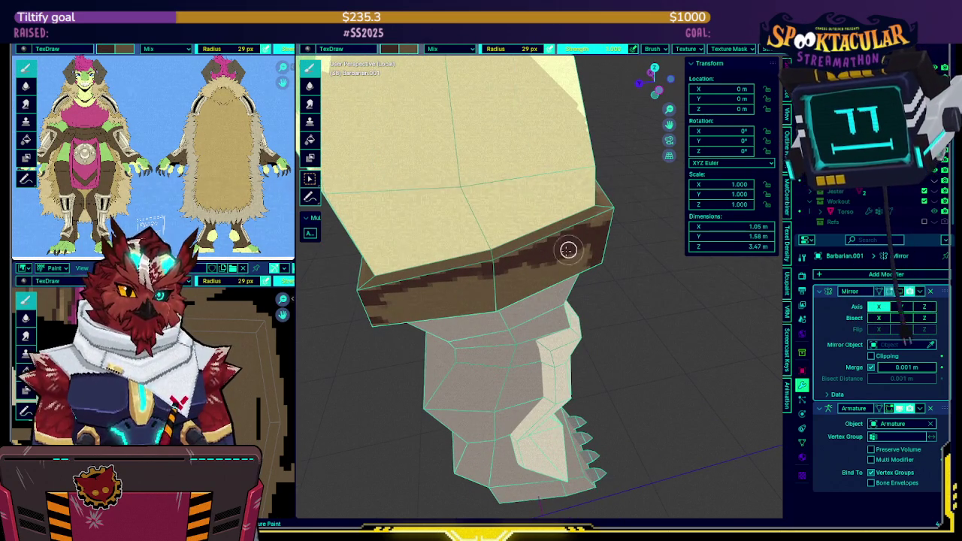
mouse_move(500, 281)
middle_down()
mouse_move(537, 232)
mouse_move(565, 220)
middle_up()
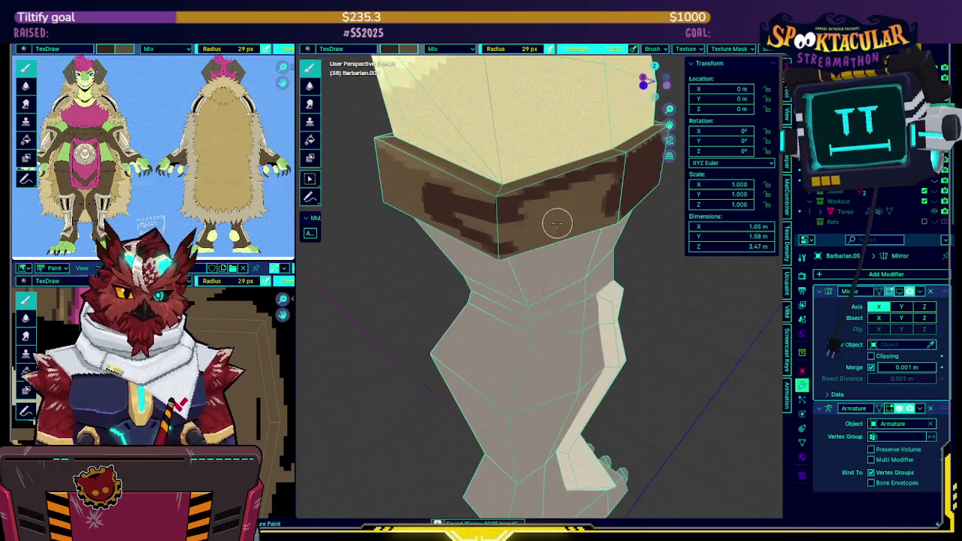
mouse_move(455, 212)
mouse_down()
mouse_move(505, 250)
mouse_move(513, 220)
mouse_up()
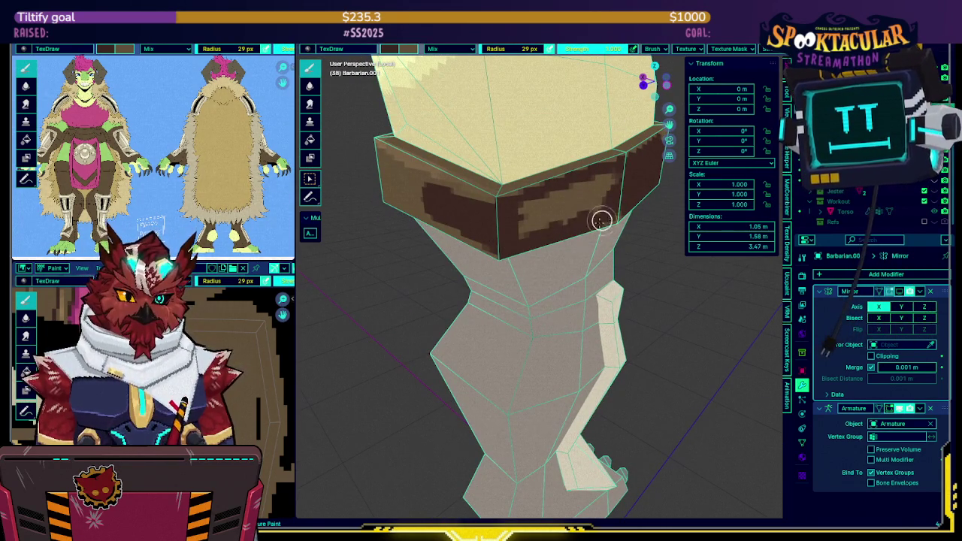
middle_drag(611, 214, 552, 200)
mouse_move(528, 214)
mouse_down()
mouse_move(466, 230)
mouse_move(429, 260)
mouse_move(531, 235)
mouse_up()
mouse_move(531, 235)
middle_down()
mouse_move(545, 228)
mouse_move(501, 208)
mouse_move(504, 236)
mouse_move(534, 243)
mouse_move(518, 221)
middle_up()
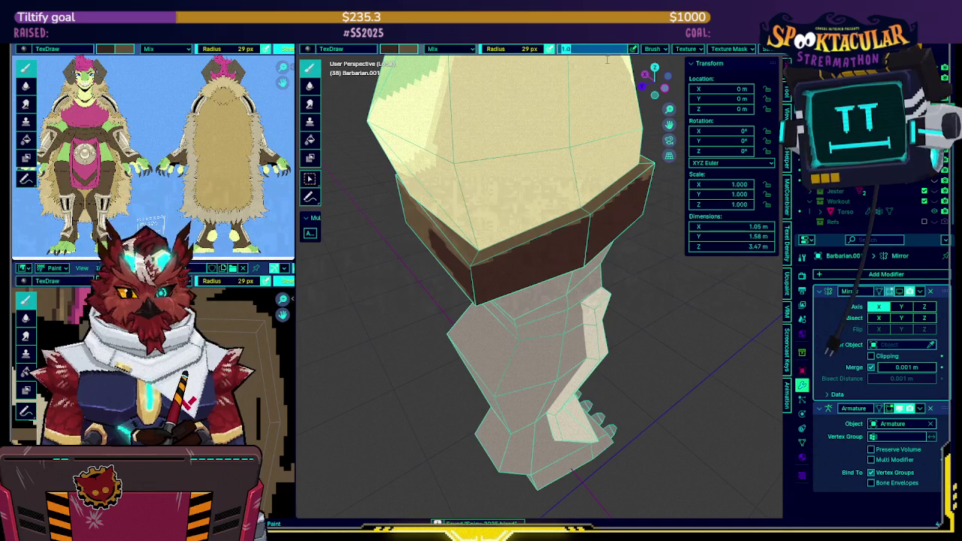
text(0.500)
Set the brush strength to 0.500 and return to texture painting on the leg.
key(Return)
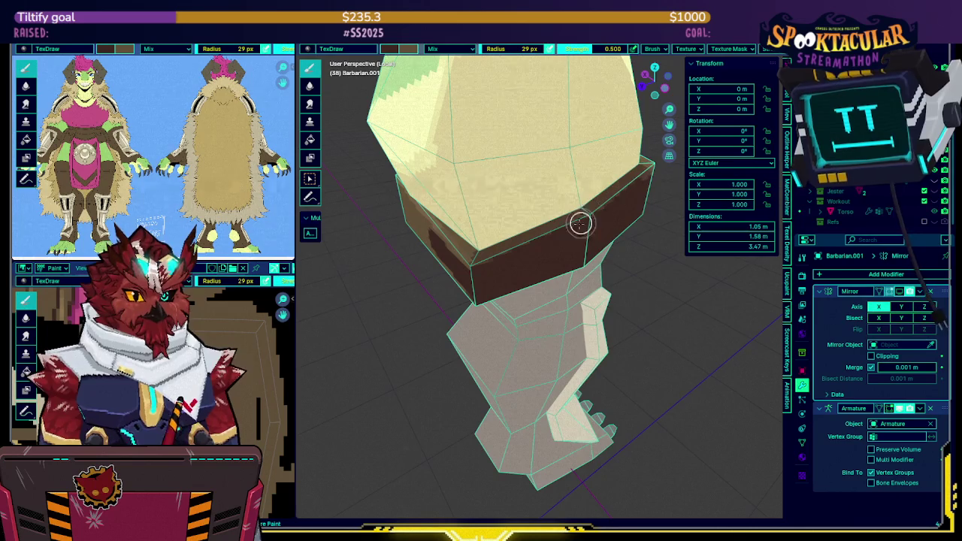
mouse_move(560, 210)
middle_down()
mouse_move(550, 203)
mouse_move(506, 263)
middle_up()
key(Tab)
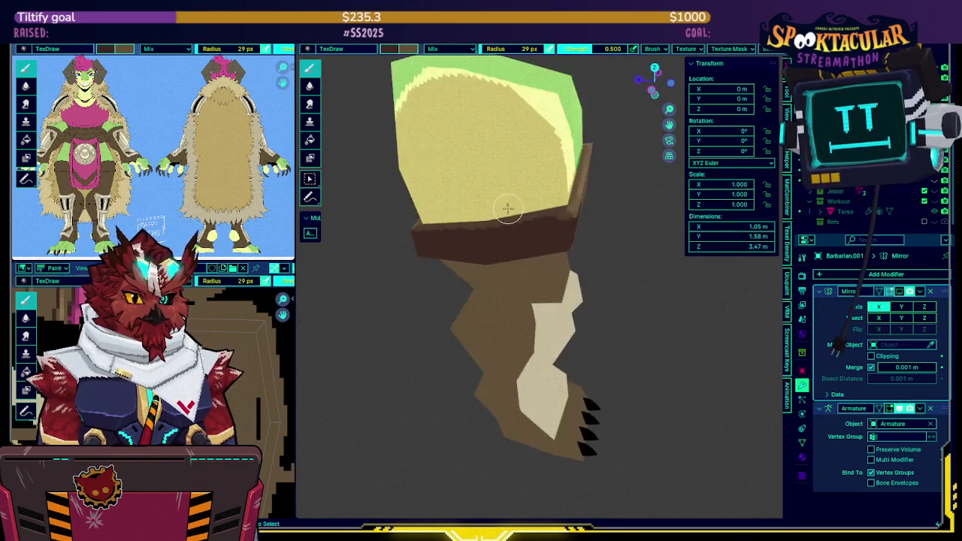
scroll(532, 194, up, 3)
mouse_move(554, 194)
middle_down()
mouse_move(526, 204)
mouse_move(519, 220)
middle_up()
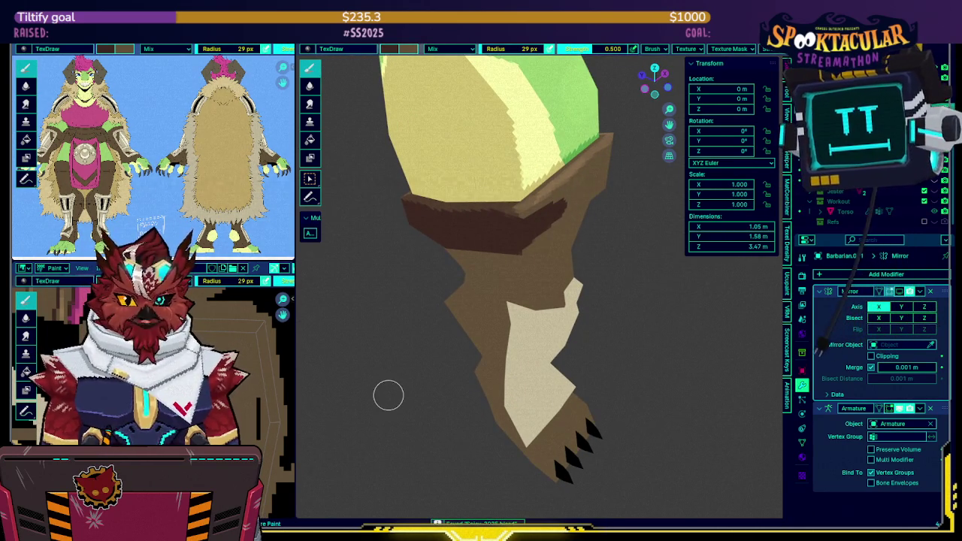
middle_drag(562, 341, 542, 338)
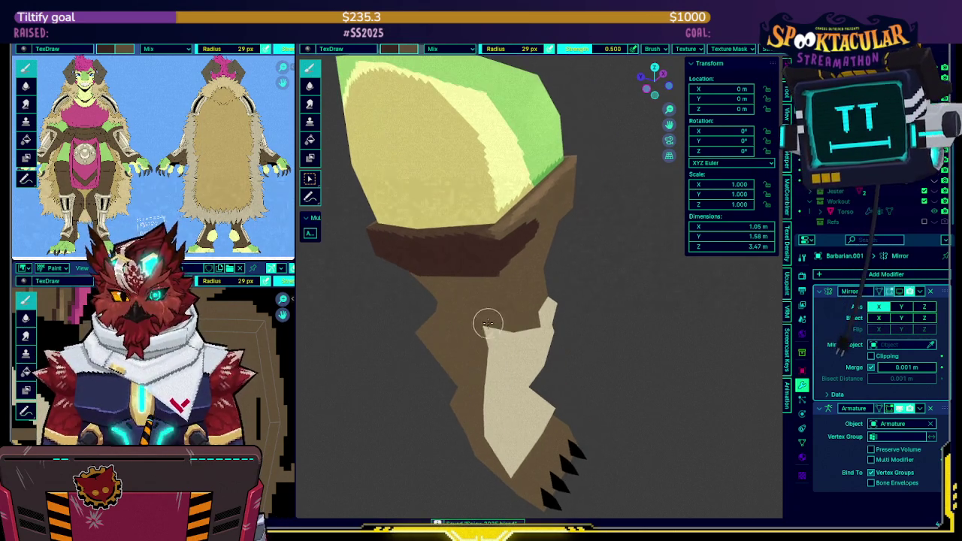
Lighten the band's dark patch, blending lighter brown over its centre and right end.
key(shift+alt+z)
middle_drag(509, 308, 487, 323)
mouse_move(494, 288)
middle_down()
mouse_move(496, 191)
mouse_move(527, 201)
mouse_move(469, 208)
middle_up()
scroll(496, 226, up, 2)
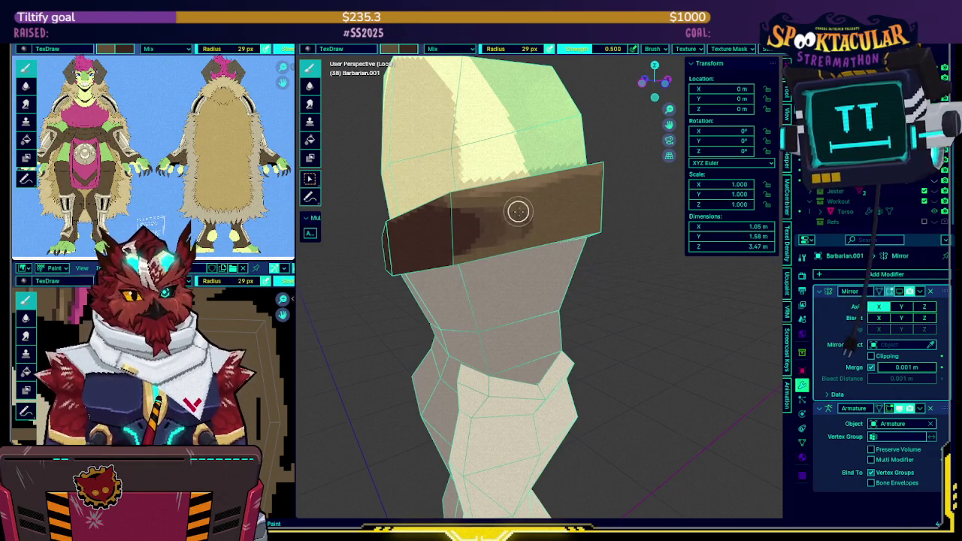
mouse_move(496, 208)
middle_down()
mouse_move(645, 194)
mouse_move(635, 198)
middle_up()
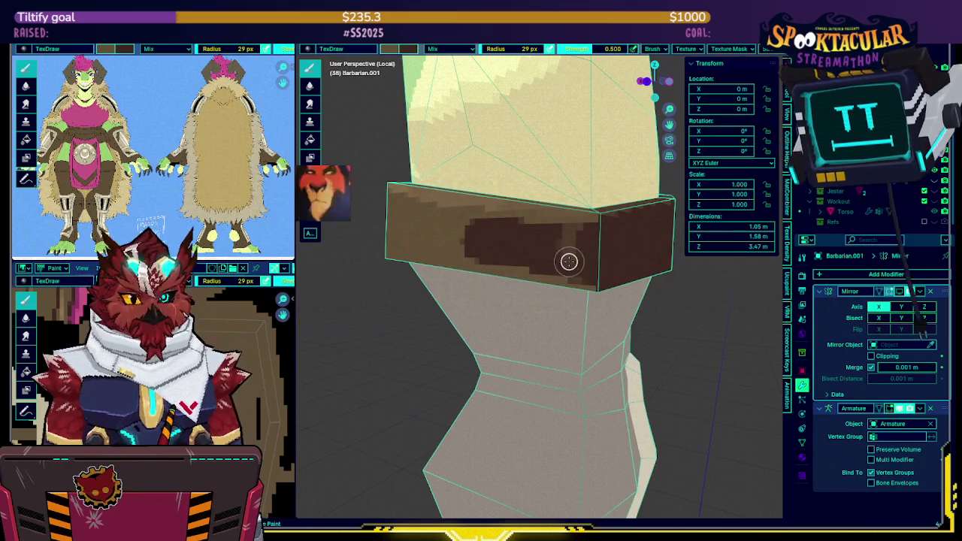
drag(451, 226, 553, 253)
drag(545, 219, 548, 274)
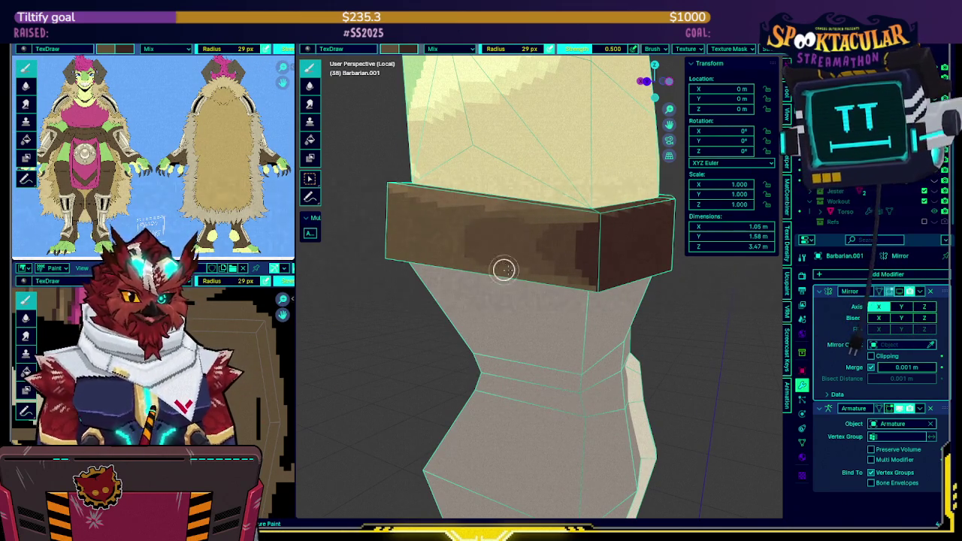
middle_drag(633, 196, 498, 207)
mouse_move(533, 243)
middle_down()
mouse_move(504, 224)
mouse_move(562, 238)
mouse_move(509, 249)
mouse_move(526, 193)
middle_up()
key(Tab)
Select the band's edge loop and paint it darker at full brush strength.
alt+click(446, 225)
key(Tab)
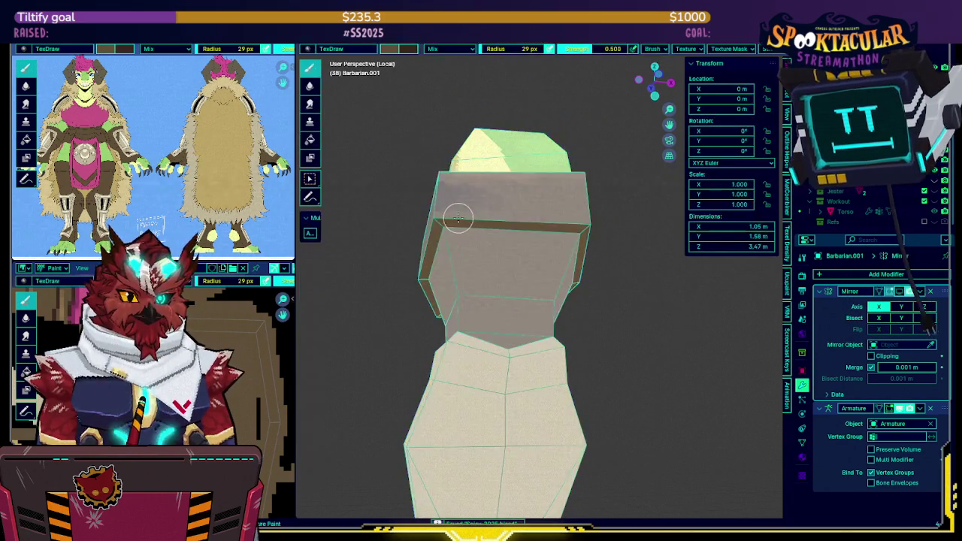
drag(589, 55, 628, 55)
mouse_move(440, 247)
mouse_down()
mouse_move(429, 236)
mouse_move(486, 219)
mouse_move(557, 220)
mouse_move(591, 243)
mouse_up()
mouse_move(591, 242)
middle_down()
mouse_move(661, 271)
mouse_move(583, 228)
mouse_move(498, 213)
mouse_move(571, 211)
mouse_move(608, 247)
mouse_move(538, 237)
mouse_move(570, 251)
middle_up()
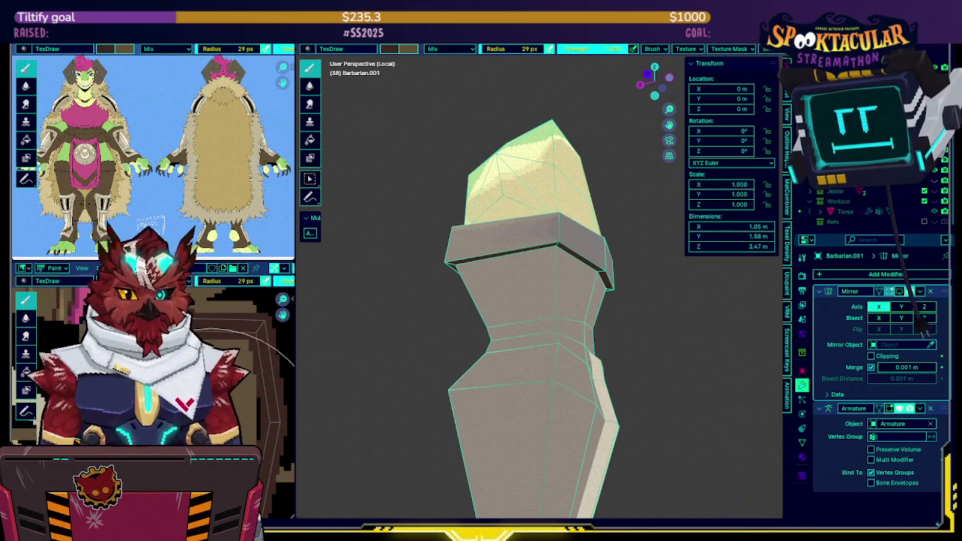
Set brush strength to 0.5 and fill the band and shin faces with brown.
key(Tab)
mouse_move(558, 240)
middle_down()
mouse_move(601, 249)
mouse_move(553, 261)
mouse_move(515, 235)
mouse_move(515, 251)
mouse_move(516, 221)
mouse_move(579, 231)
mouse_move(580, 140)
middle_up()
key(Tab)
text(0.5)
key(Return)
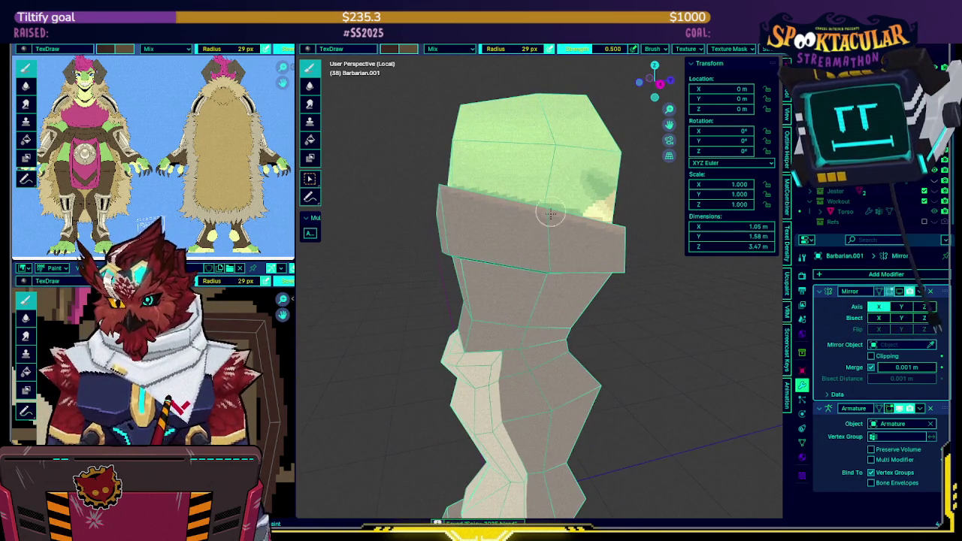
scroll(548, 277, up, 1)
mouse_move(548, 278)
middle_down()
mouse_move(533, 219)
mouse_move(538, 237)
mouse_move(546, 219)
mouse_move(493, 228)
mouse_move(521, 208)
mouse_move(504, 205)
middle_up()
click(534, 218)
click(537, 237)
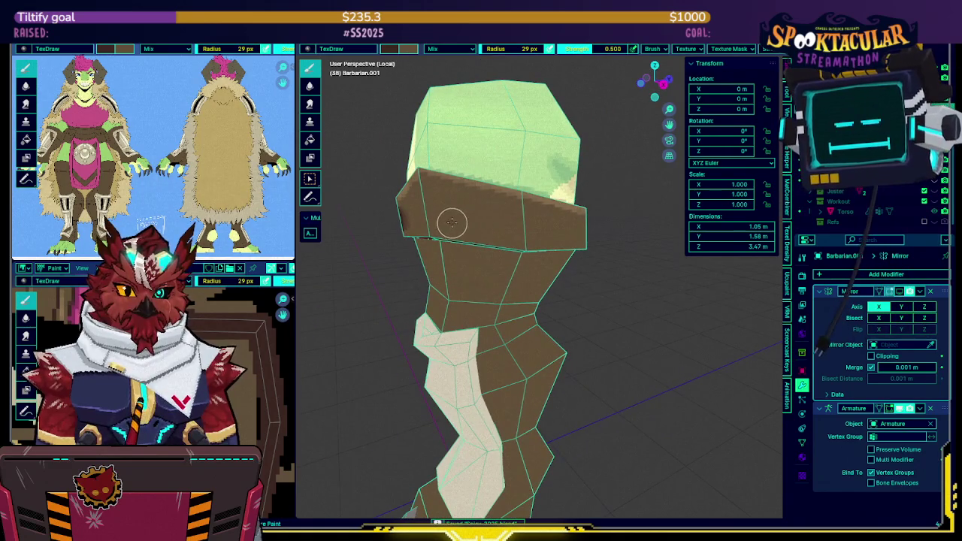
Paint a dark shading stroke across the band and view it without the wireframe.
drag(456, 221, 491, 231)
drag(569, 238, 446, 214)
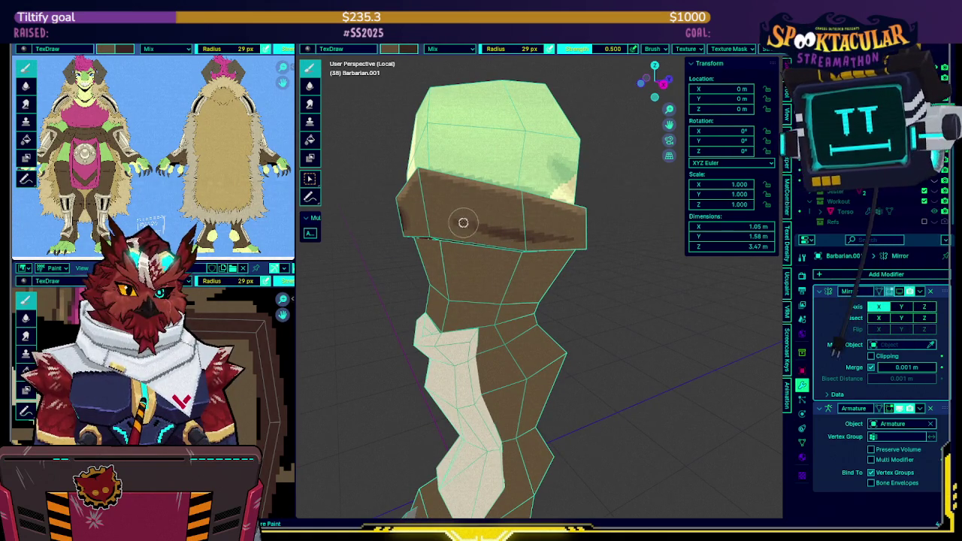
middle_drag(489, 208, 552, 227)
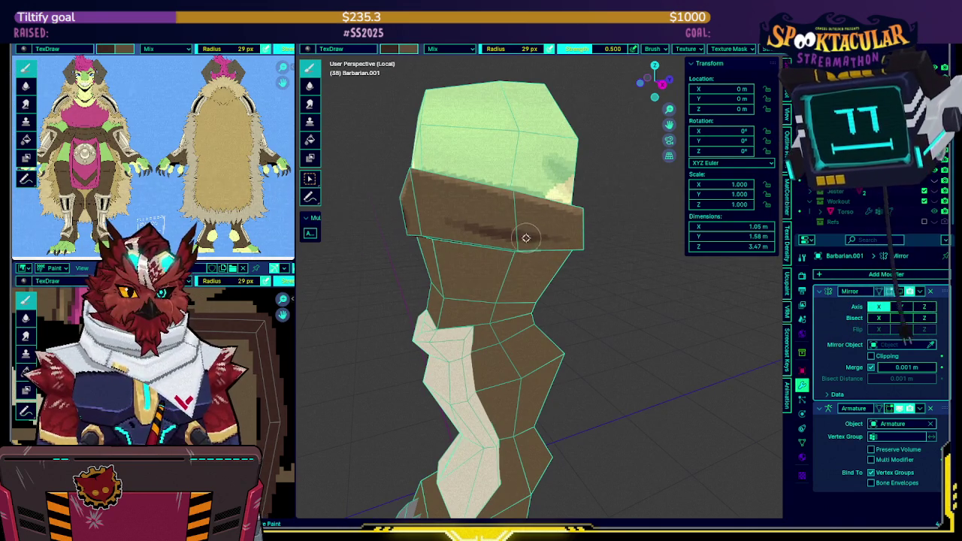
mouse_move(490, 231)
middle_down()
mouse_move(496, 211)
mouse_move(535, 212)
mouse_move(526, 216)
mouse_move(563, 205)
mouse_move(589, 239)
middle_up()
key(shift+alt+z)
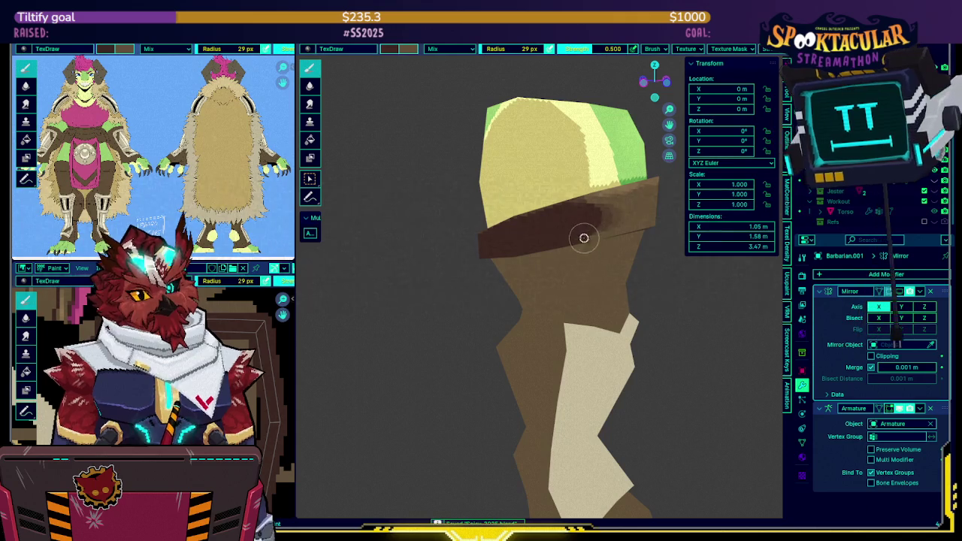
Check the leg mesh in Edit Mode and bring the whole model back into view.
key(Tab)
middle_drag(601, 235, 573, 217)
key(Tab)
scroll(573, 217, down, 3)
key(KP_Divide)
mouse_move(557, 212)
middle_down()
mouse_move(410, 236)
mouse_move(533, 202)
middle_up()
Isolate the leg in local view and raise the brush strength to 1.000.
key(Tab)
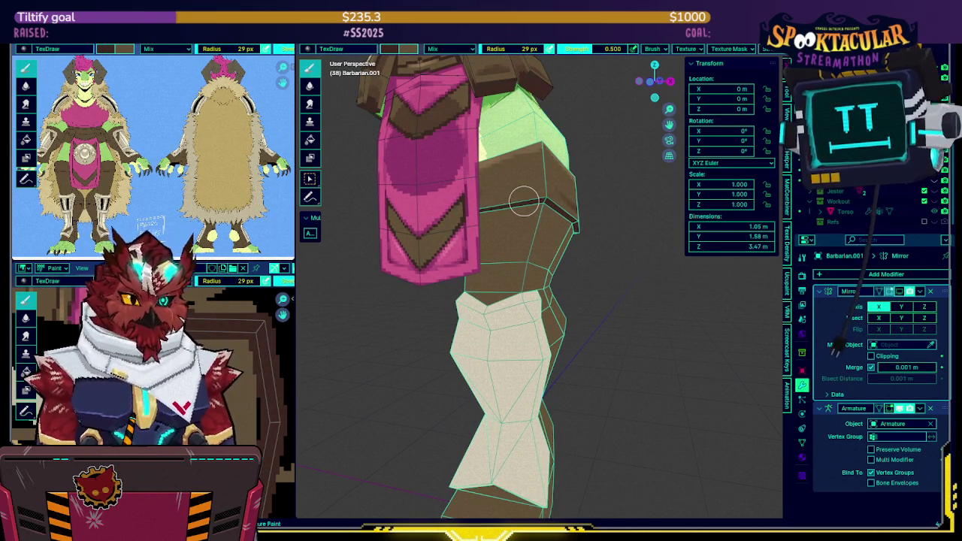
middle_drag(539, 257, 541, 258)
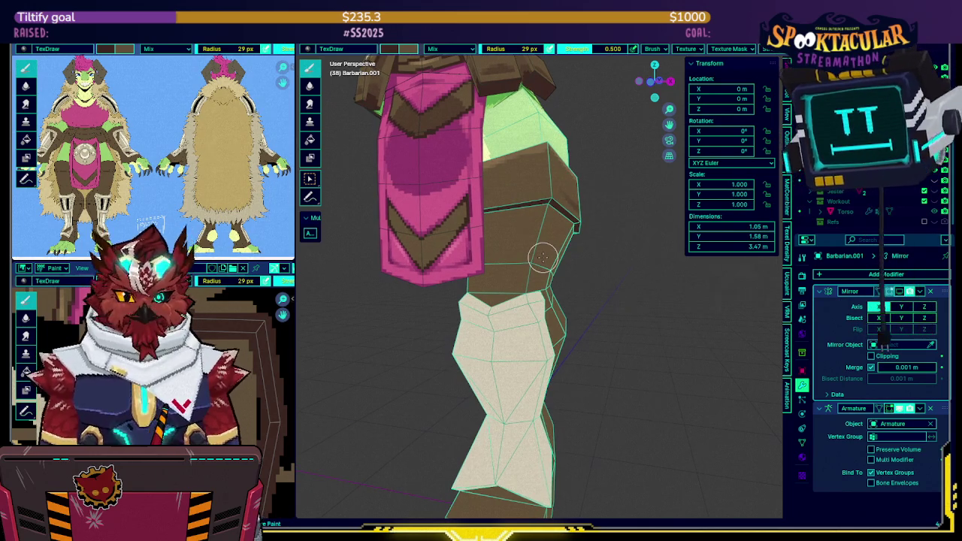
scroll(451, 231, up, 3)
key(KP_Divide)
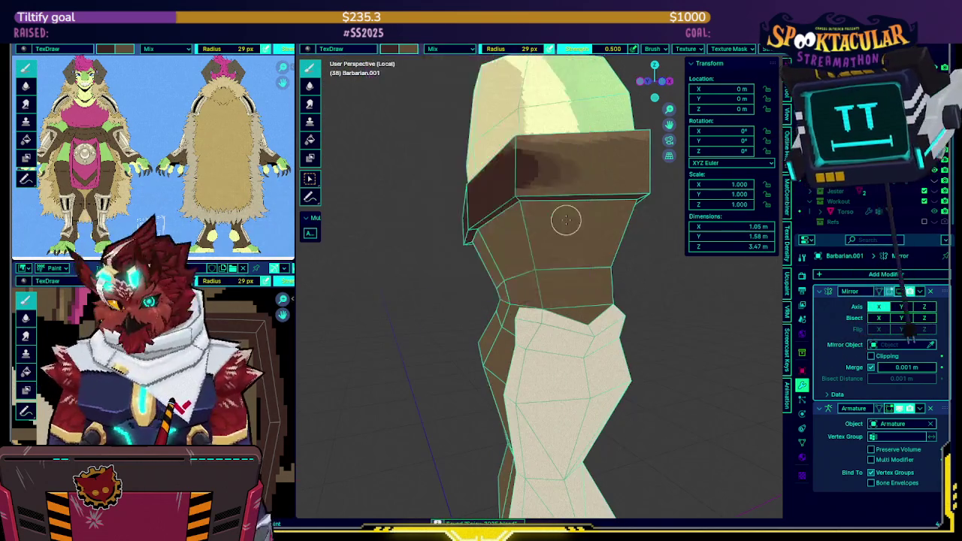
middle_drag(593, 220, 569, 151)
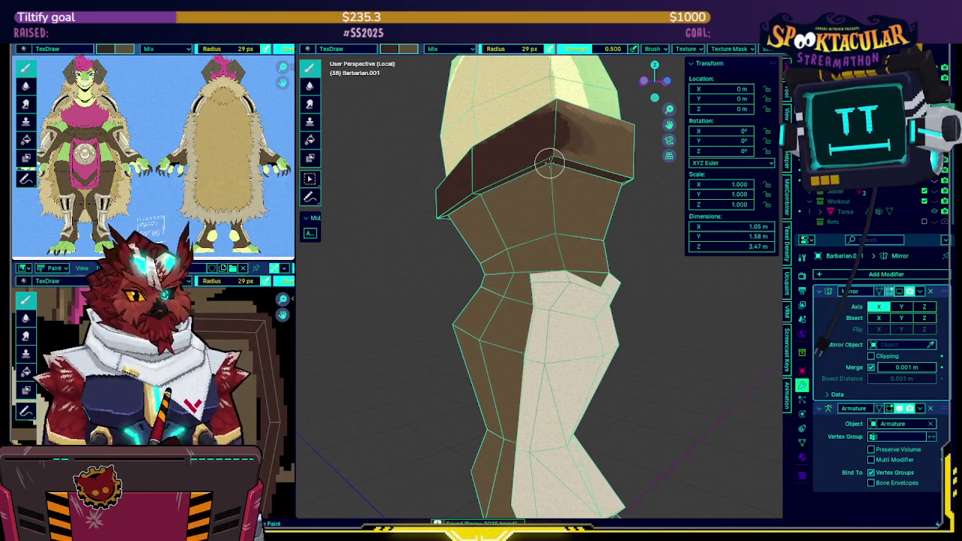
drag(611, 50, 631, 50)
middle_drag(564, 195, 547, 222)
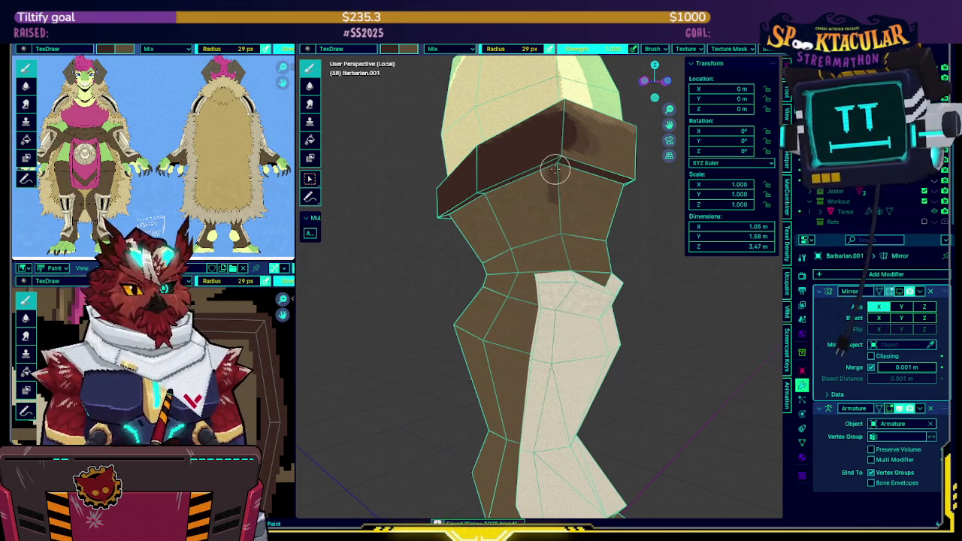
Zoom and pan the reference sheet to show the legs and boots.
scroll(185, 95, up, 3)
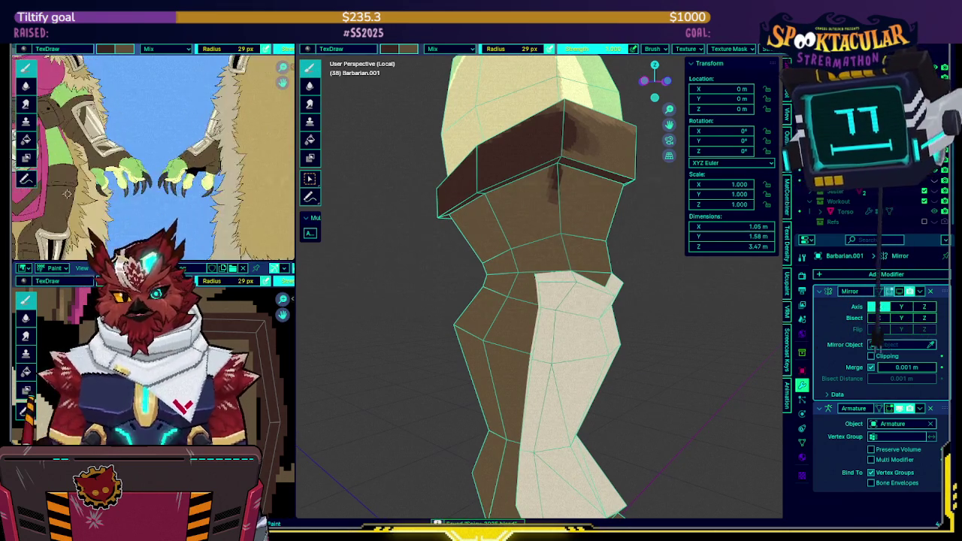
scroll(185, 95, up, 2)
scroll(186, 96, up, 2)
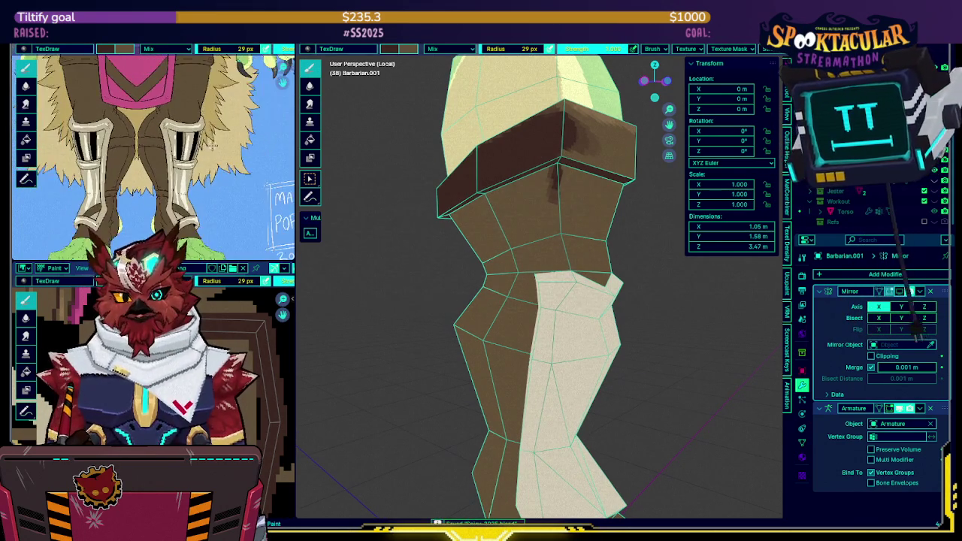
middle_drag(211, 177, 211, 147)
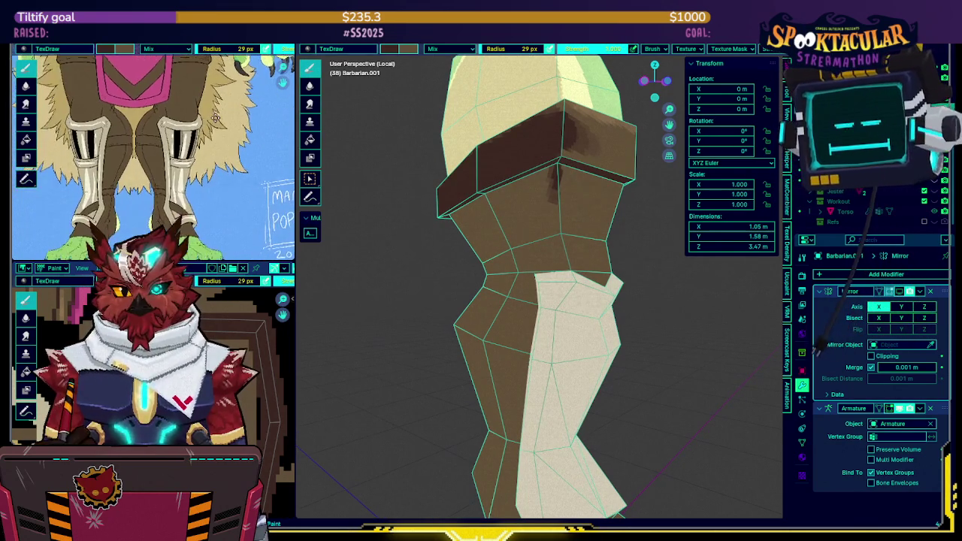
middle_drag(496, 226, 511, 236)
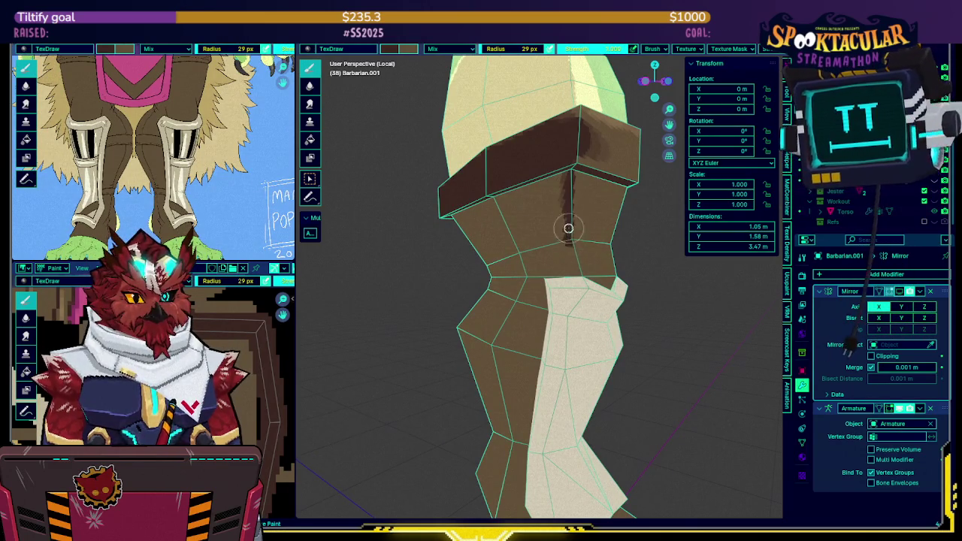
Select the pale front shin piece and separate it into its own object.
mouse_move(582, 269)
middle_down()
mouse_move(560, 229)
mouse_move(581, 246)
middle_up()
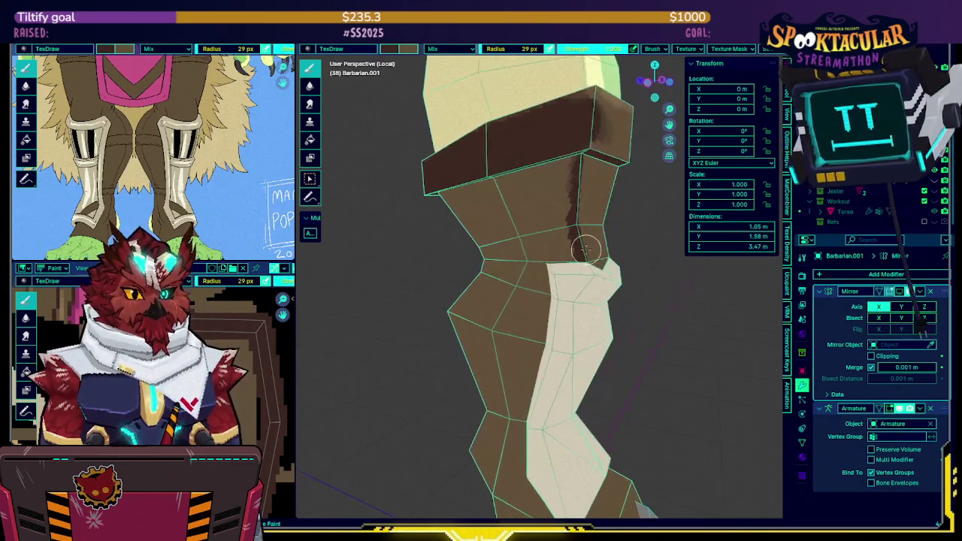
key(Tab)
key(l)
key(p)
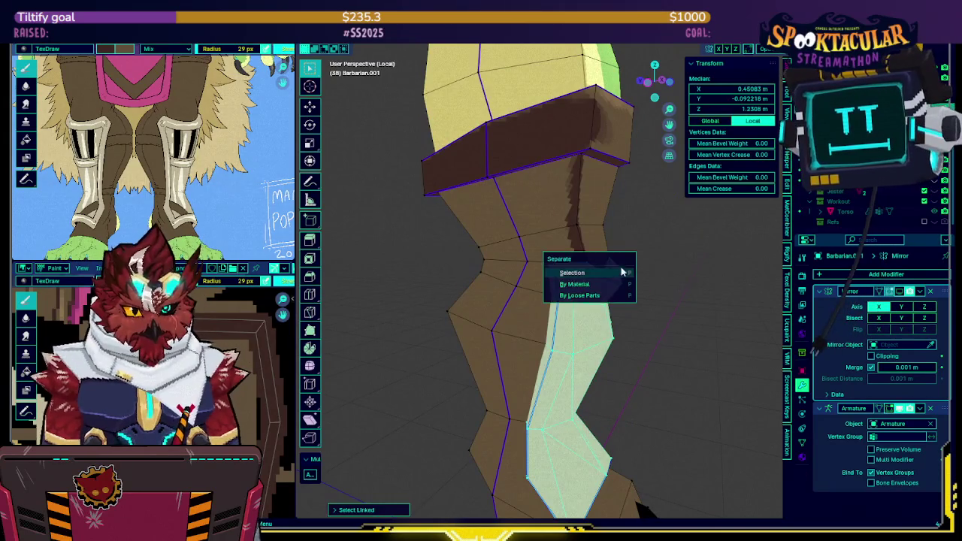
click(622, 271)
Return to Texture Paint mode on the leg via the Ctrl+Tab mode pie.
key(Tab)
middle_drag(603, 318, 579, 286)
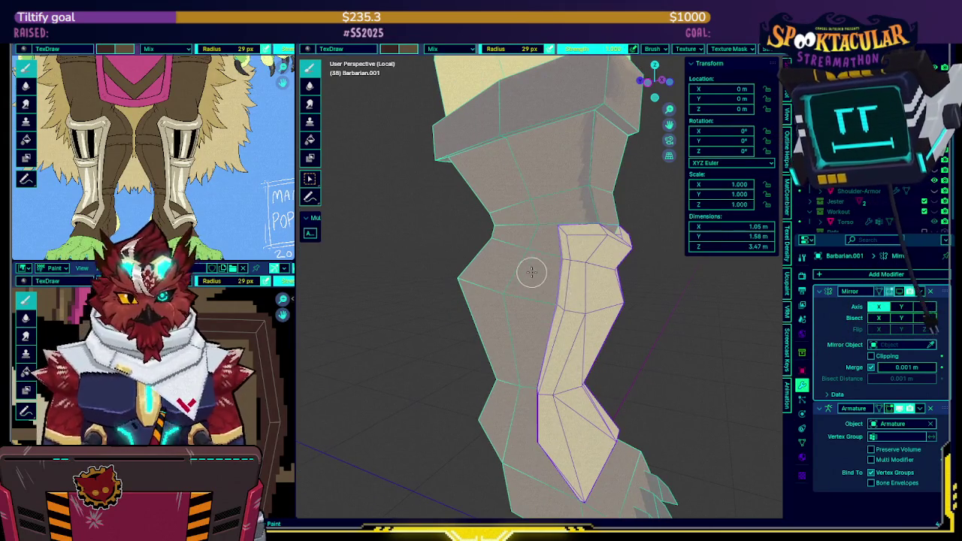
key(ctrl+Tab)
click(492, 273)
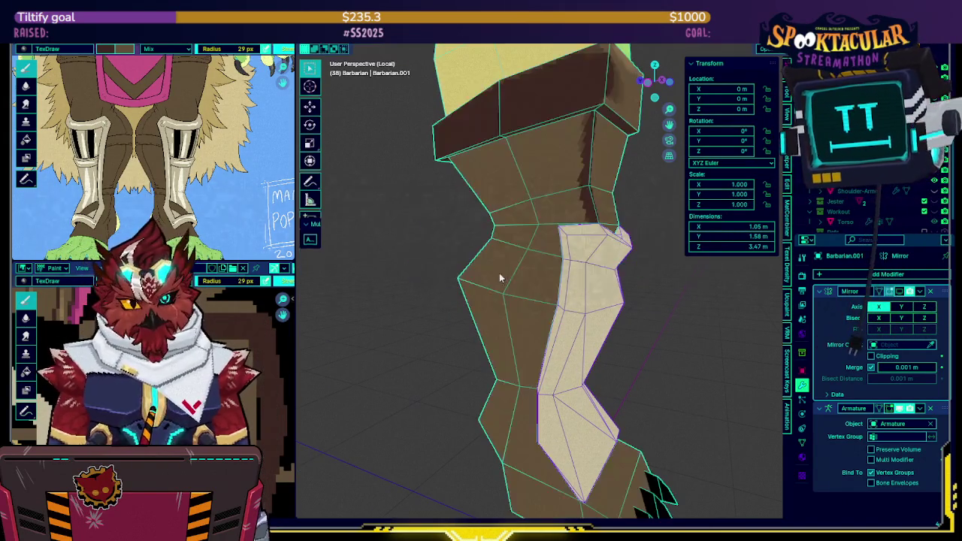
key(ctrl+Tab)
click(567, 254)
middle_drag(567, 254, 565, 227)
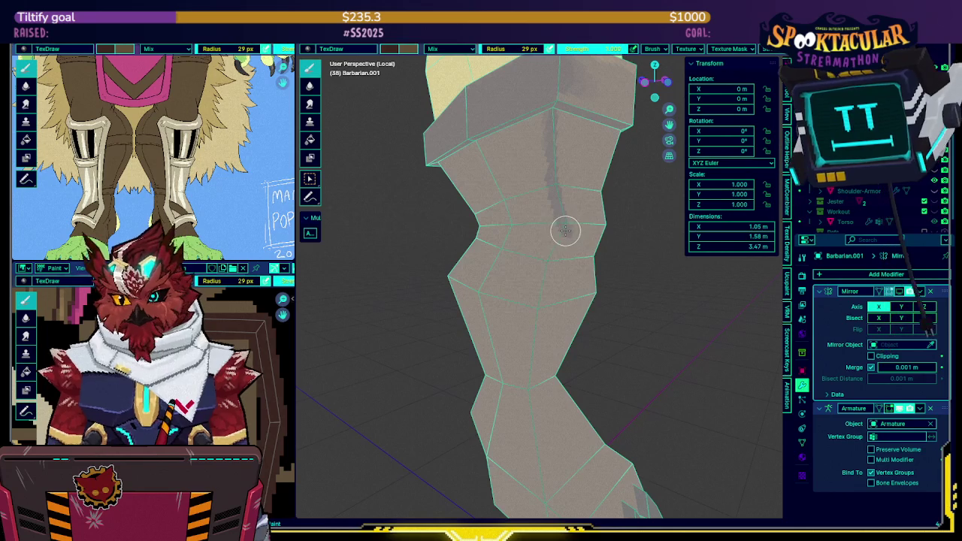
Hide overlays, show the full model, inspect the leg and save the file.
key(shift+alt+z)
key(shift+alt+z)
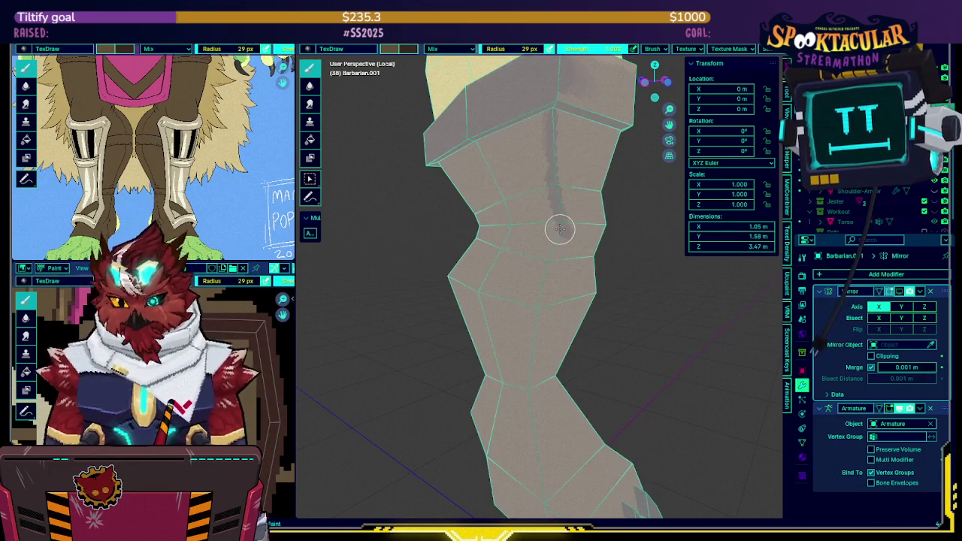
key(l)
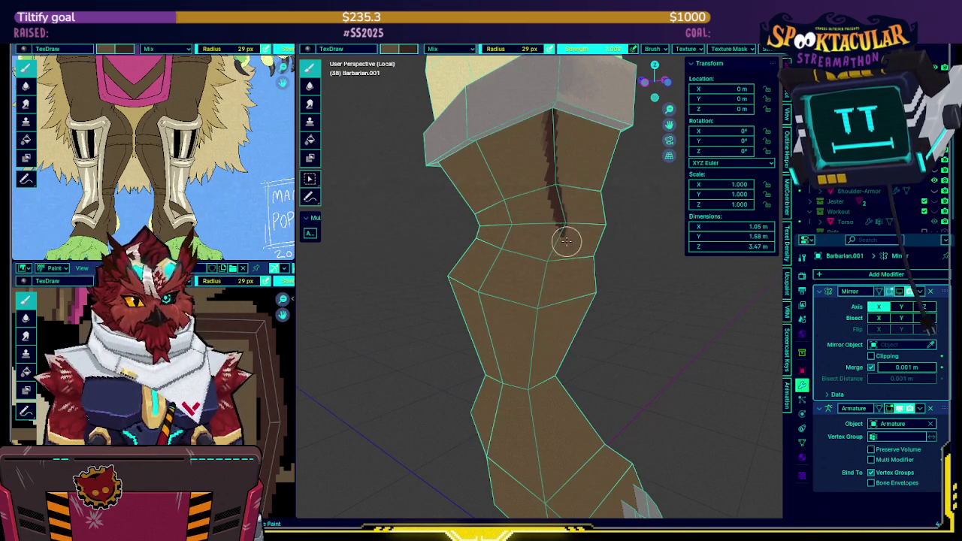
key(KP_Divide)
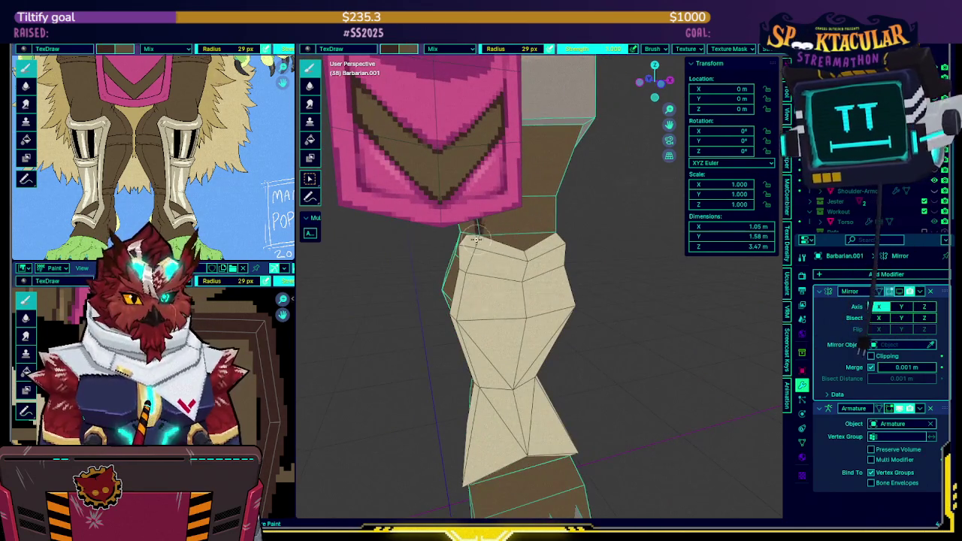
mouse_move(525, 255)
middle_down()
mouse_move(454, 244)
mouse_move(496, 233)
middle_up()
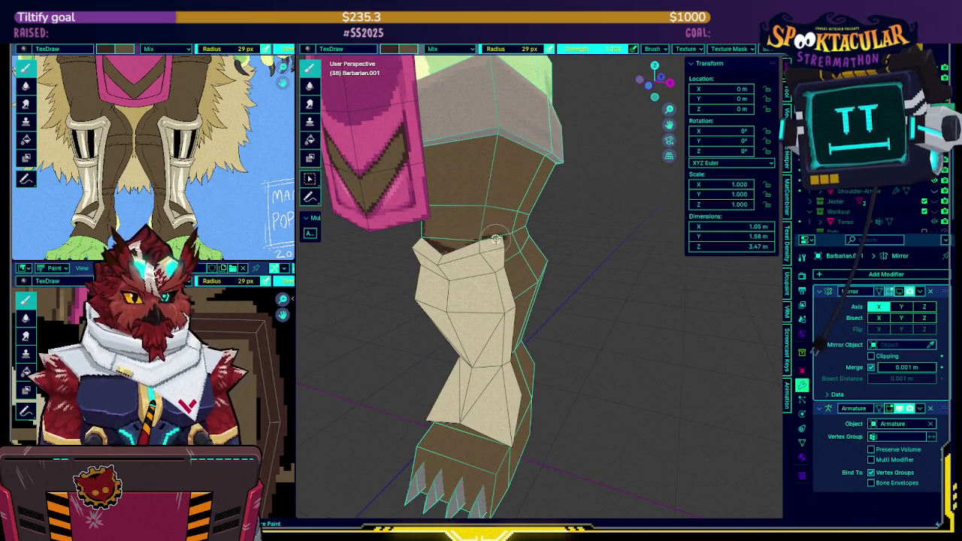
middle_drag(502, 230, 488, 237)
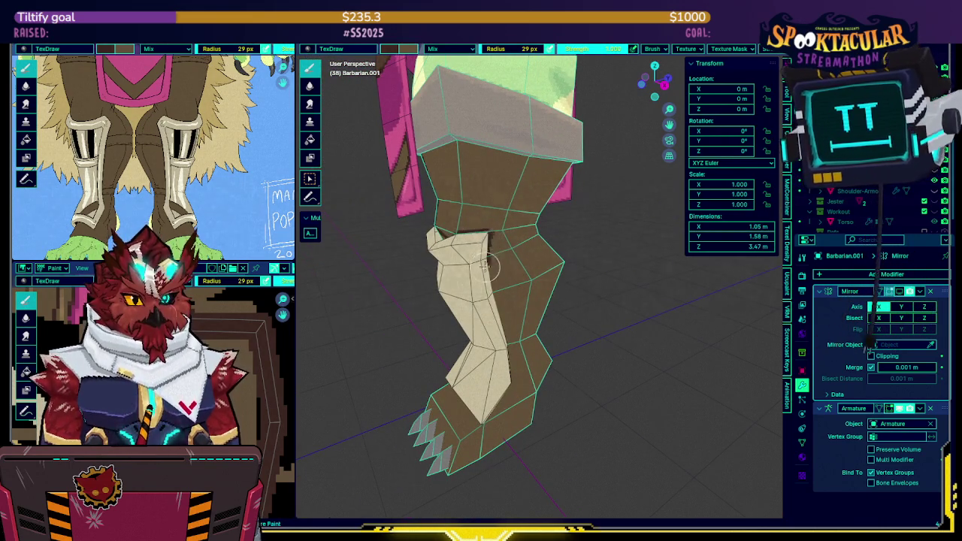
mouse_move(488, 284)
middle_down()
mouse_move(499, 172)
mouse_move(502, 271)
mouse_move(489, 264)
mouse_move(515, 264)
mouse_move(508, 289)
middle_up()
key(ctrl+s)
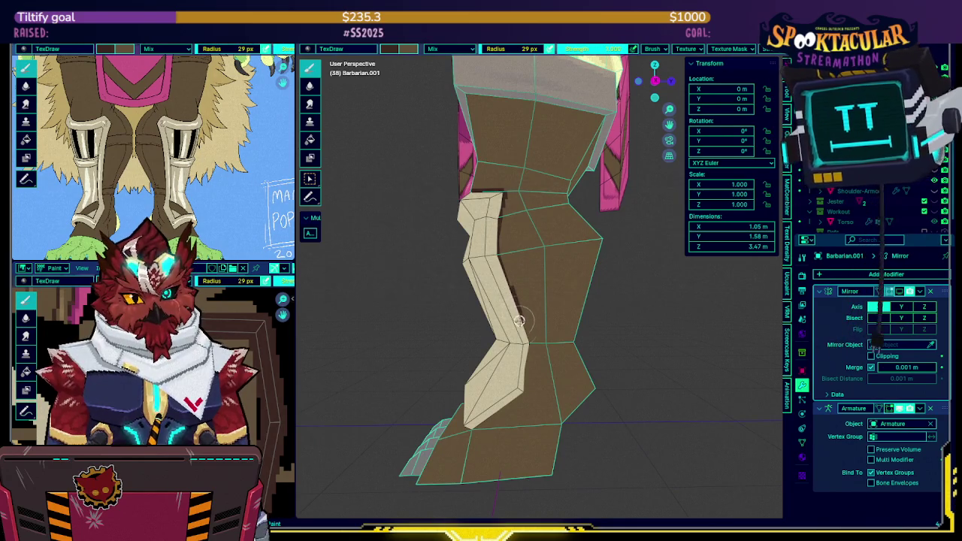
Save again, inspect the foot and claws from several angles, then isolate the leg.
mouse_move(527, 336)
middle_down()
mouse_move(521, 279)
mouse_move(516, 309)
middle_up()
key(ctrl+s)
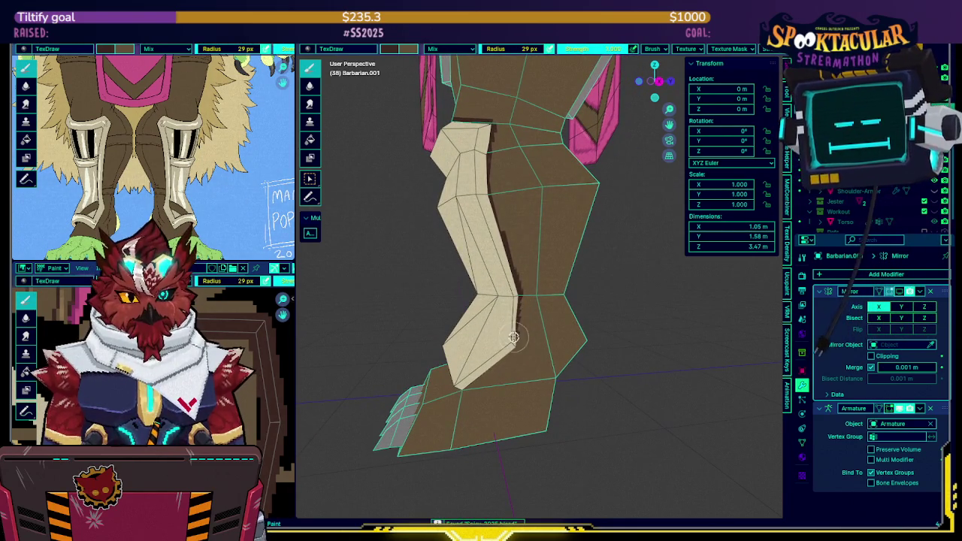
middle_drag(514, 329, 529, 332)
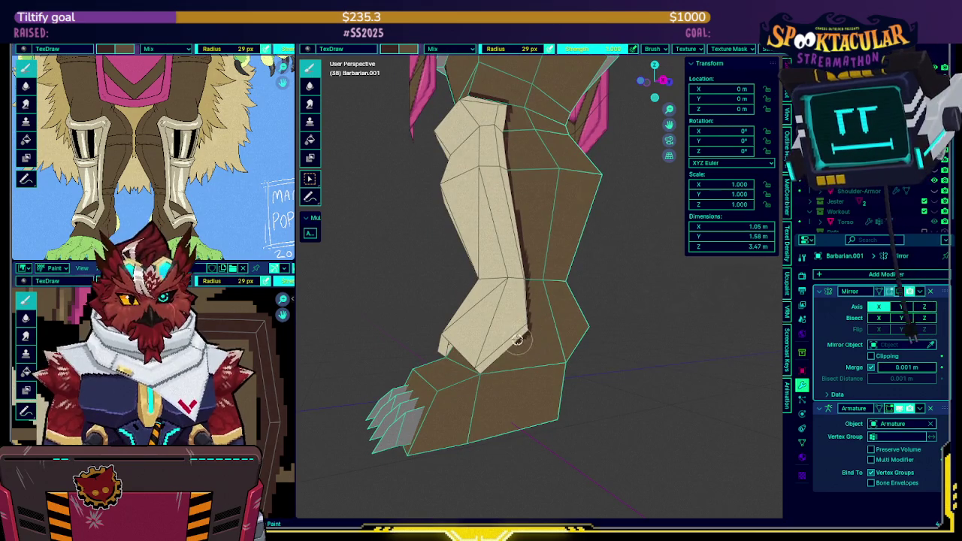
mouse_move(484, 357)
middle_down()
mouse_move(469, 328)
mouse_move(521, 300)
mouse_move(502, 308)
middle_up()
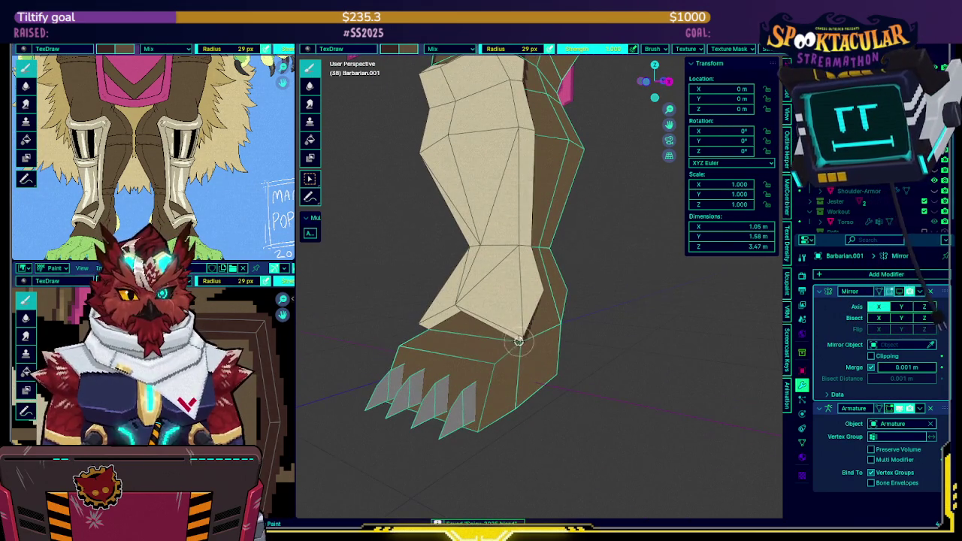
middle_drag(469, 300, 526, 302)
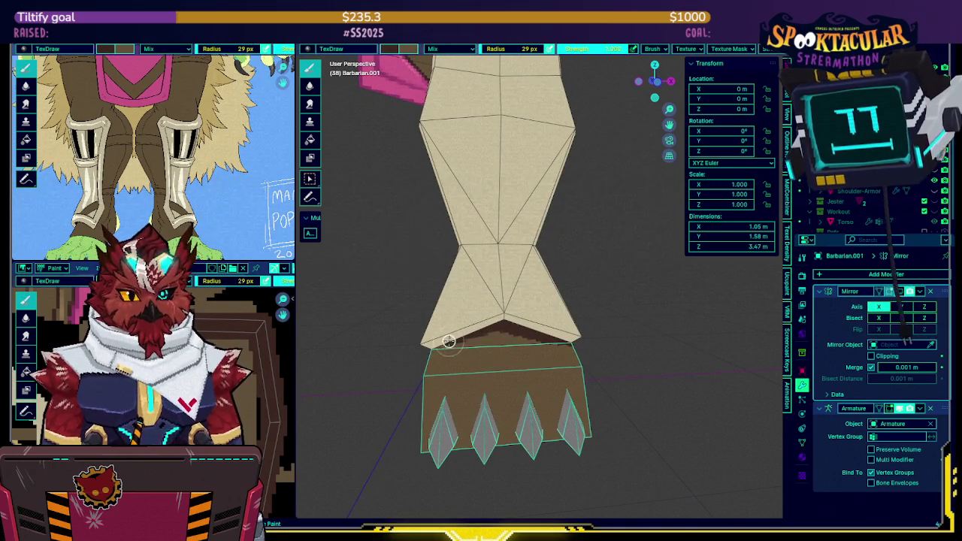
middle_drag(424, 352, 550, 276)
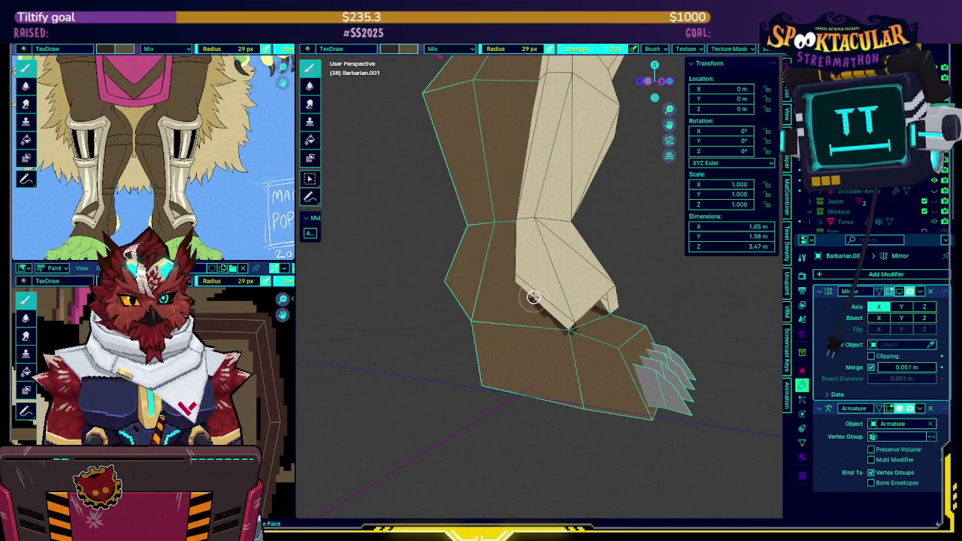
middle_drag(520, 285, 538, 279)
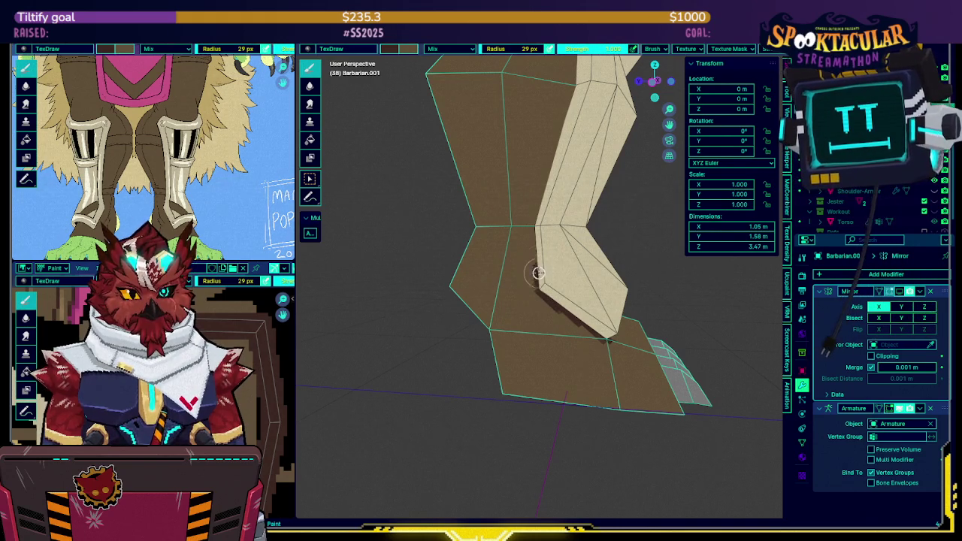
middle_drag(536, 231, 528, 281)
mouse_move(553, 135)
middle_down()
mouse_move(546, 190)
mouse_move(533, 154)
middle_up()
key(KP_Divide)
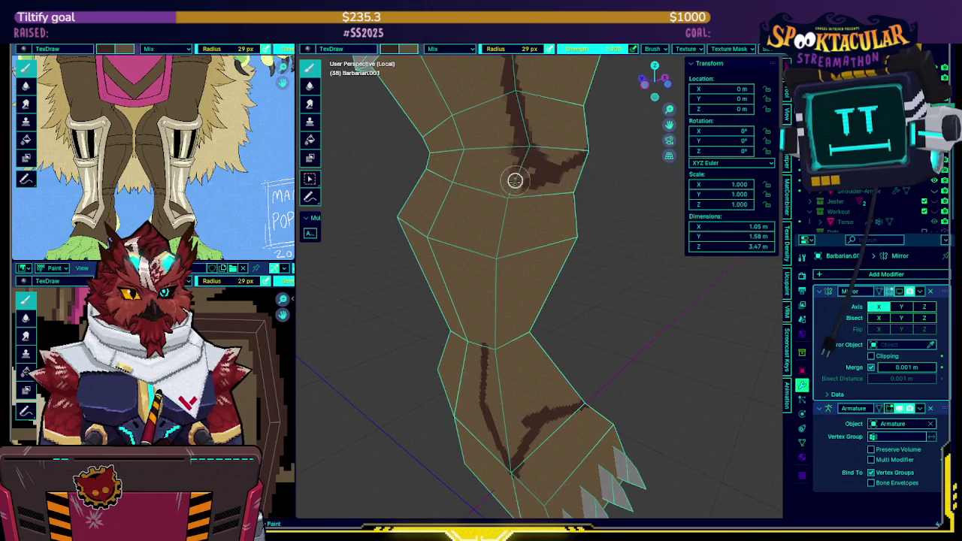
Paint dark brown strokes down the shin toward the foot.
middle_drag(511, 199, 457, 178)
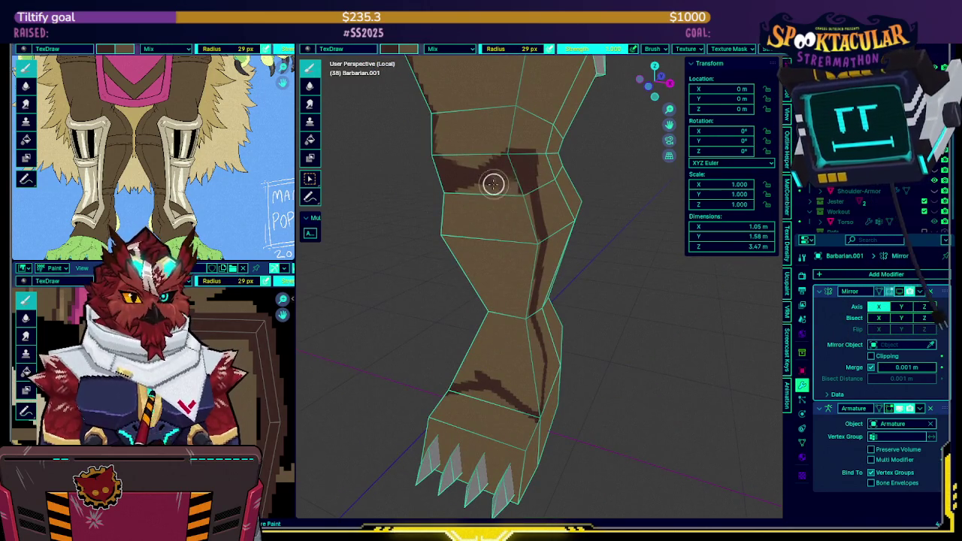
mouse_move(472, 199)
mouse_down()
mouse_move(513, 196)
mouse_move(531, 236)
mouse_up()
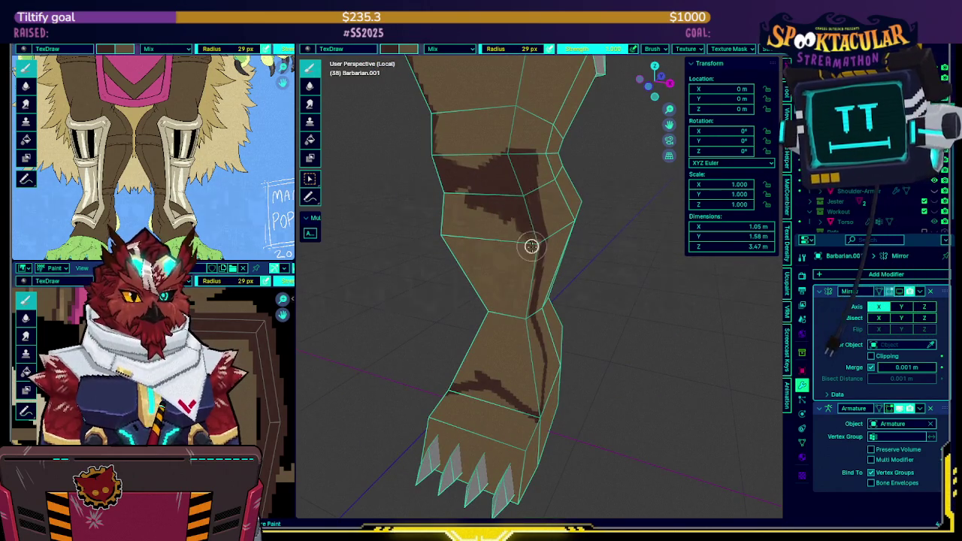
middle_drag(530, 236, 493, 208)
mouse_move(534, 321)
mouse_down()
mouse_move(539, 365)
mouse_move(513, 408)
mouse_move(485, 361)
mouse_move(489, 378)
mouse_move(507, 317)
mouse_move(507, 375)
mouse_move(526, 357)
mouse_move(519, 380)
mouse_move(506, 320)
mouse_move(511, 258)
mouse_move(481, 213)
mouse_move(477, 240)
mouse_up()
mouse_move(477, 241)
middle_down()
mouse_move(572, 199)
mouse_move(503, 301)
mouse_move(523, 302)
mouse_move(557, 263)
middle_up()
key(KP_Divide)
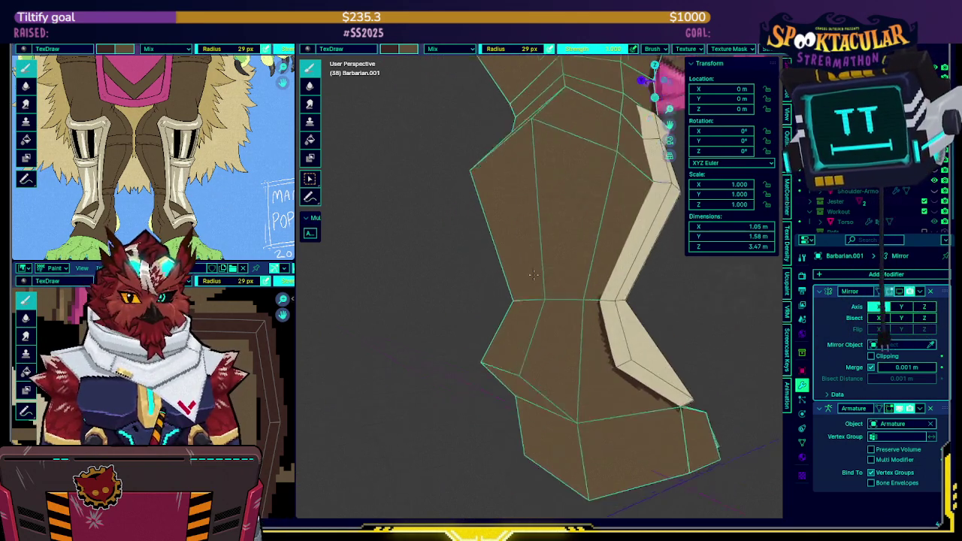
Shade the foot's bottom edge, heel, back of shin, knee and thigh dark brown.
middle_drag(539, 319, 578, 322)
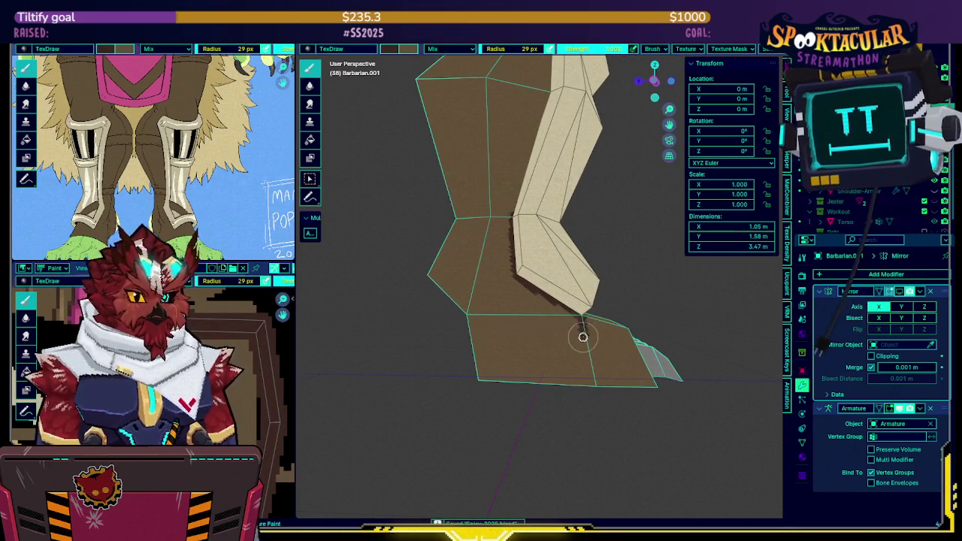
mouse_move(582, 328)
mouse_down()
mouse_move(591, 388)
mouse_move(473, 375)
mouse_up()
middle_drag(473, 375, 458, 292)
mouse_move(457, 291)
mouse_down()
mouse_move(459, 322)
mouse_move(488, 380)
mouse_move(518, 359)
mouse_move(508, 310)
mouse_move(481, 301)
mouse_move(491, 346)
mouse_move(435, 307)
mouse_move(432, 248)
mouse_move(468, 215)
mouse_up()
mouse_move(468, 215)
middle_down()
mouse_move(470, 243)
mouse_move(478, 191)
mouse_move(441, 165)
middle_up()
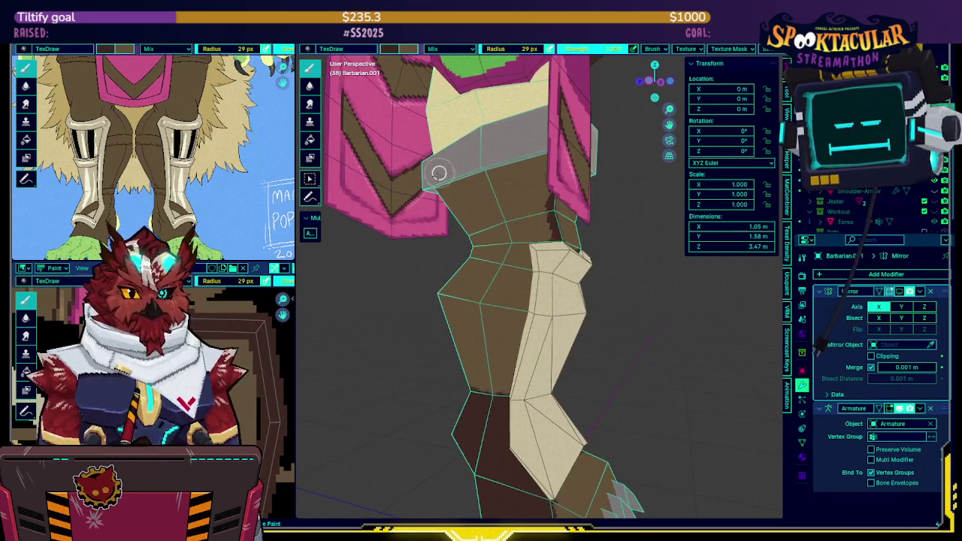
mouse_move(440, 222)
mouse_down()
mouse_move(481, 200)
mouse_move(455, 275)
mouse_move(474, 264)
mouse_move(459, 373)
mouse_move(491, 380)
mouse_move(498, 301)
mouse_move(529, 463)
mouse_move(511, 368)
mouse_move(526, 347)
mouse_move(544, 275)
mouse_move(549, 166)
mouse_move(496, 170)
mouse_move(531, 239)
mouse_move(550, 249)
mouse_move(519, 320)
mouse_move(491, 318)
mouse_move(496, 279)
mouse_up()
key(KP_Divide)
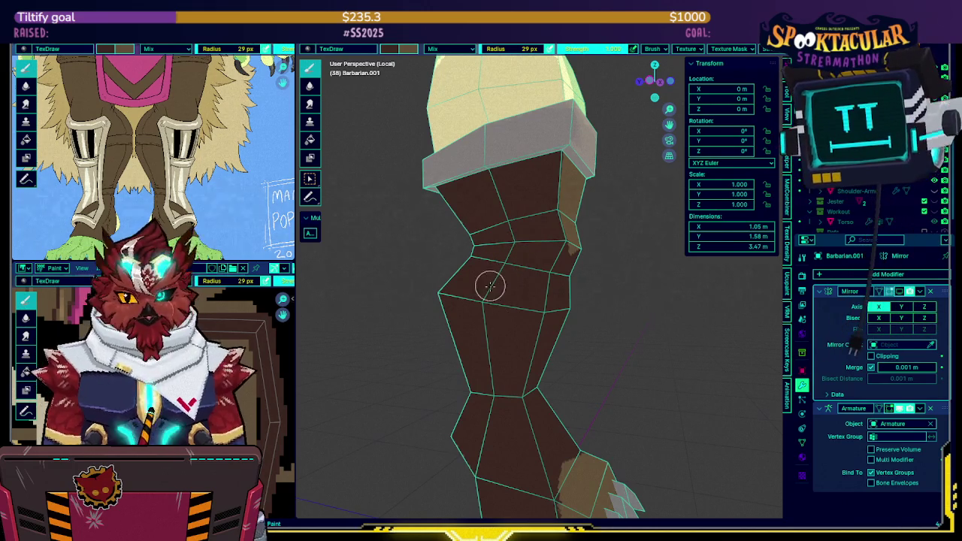
Paint a dark brown stroke along the leg's top edge, orbiting around it to check.
mouse_move(508, 277)
middle_down()
mouse_move(549, 374)
mouse_move(543, 242)
mouse_move(493, 235)
middle_up()
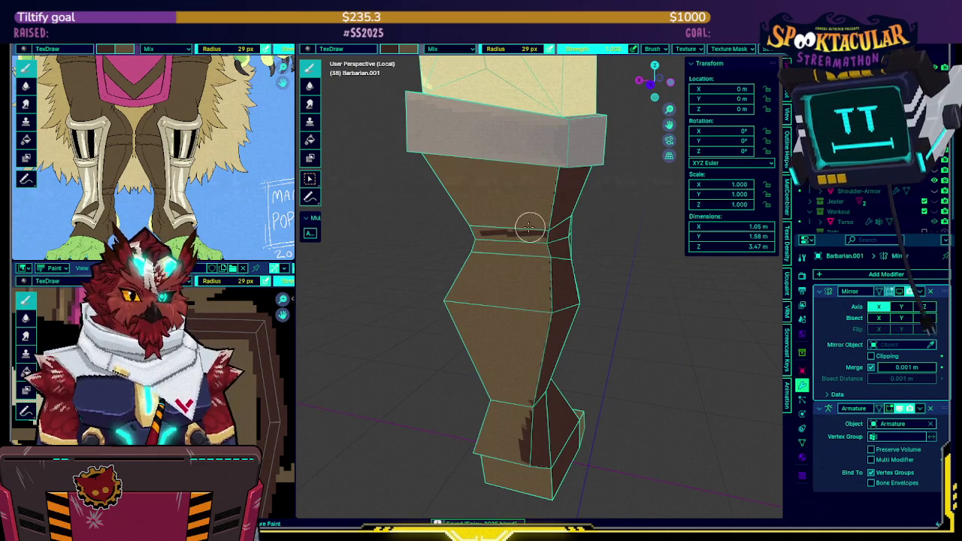
middle_drag(549, 234, 478, 246)
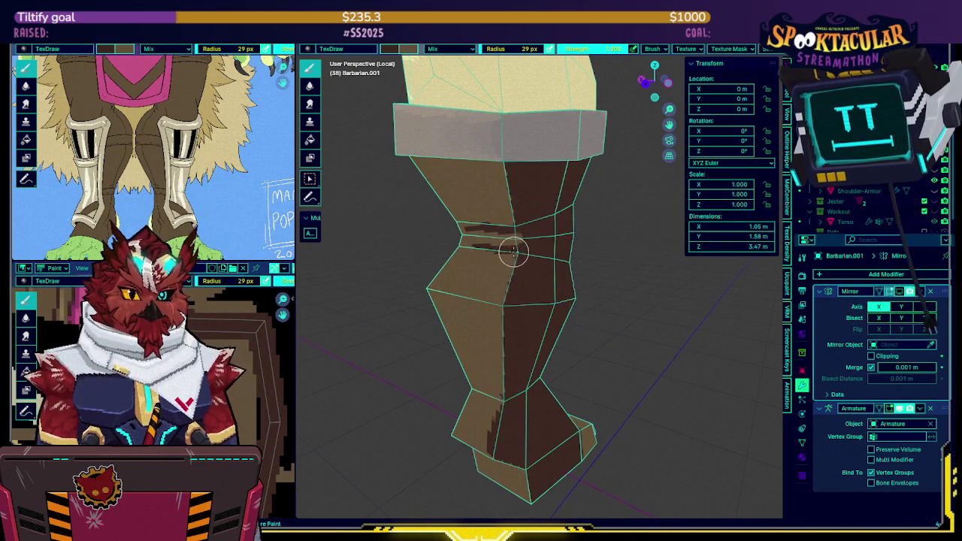
middle_drag(519, 212, 547, 218)
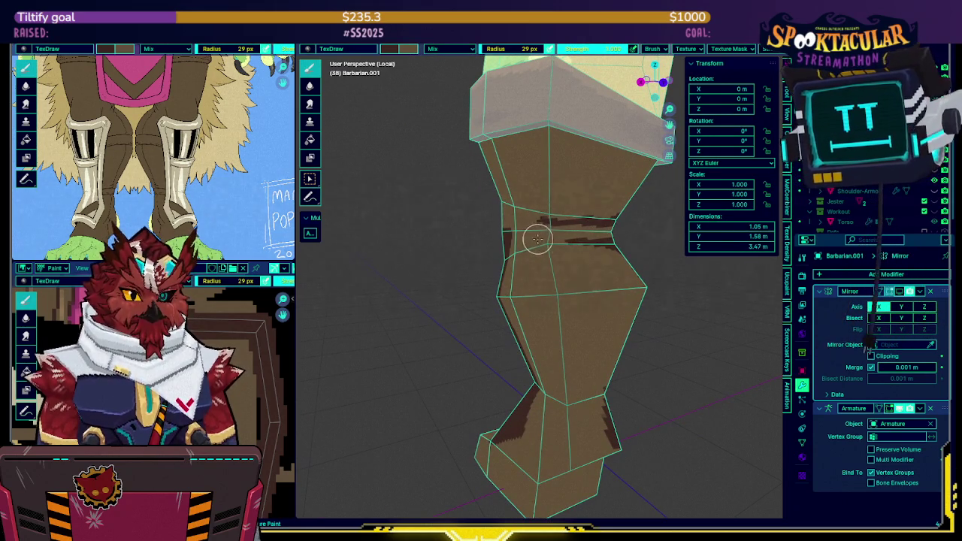
middle_drag(560, 242, 516, 224)
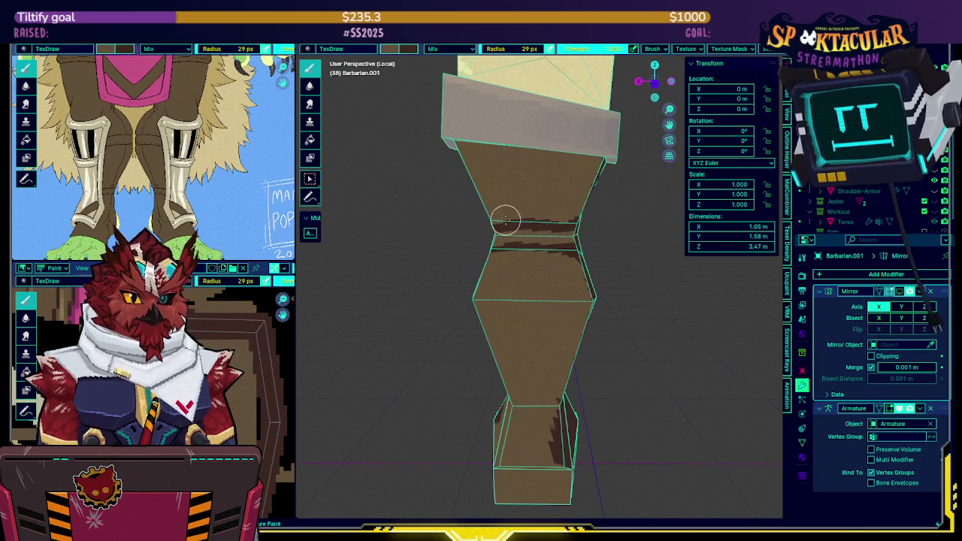
mouse_move(573, 212)
middle_down()
mouse_move(554, 208)
mouse_move(593, 145)
middle_up()
drag(594, 145, 518, 142)
middle_drag(478, 123, 601, 130)
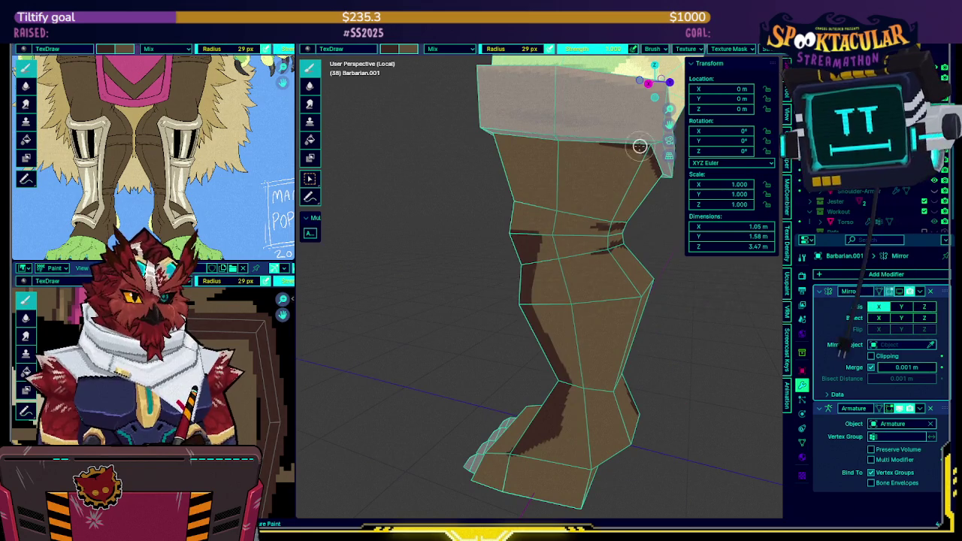
middle_drag(533, 135, 497, 153)
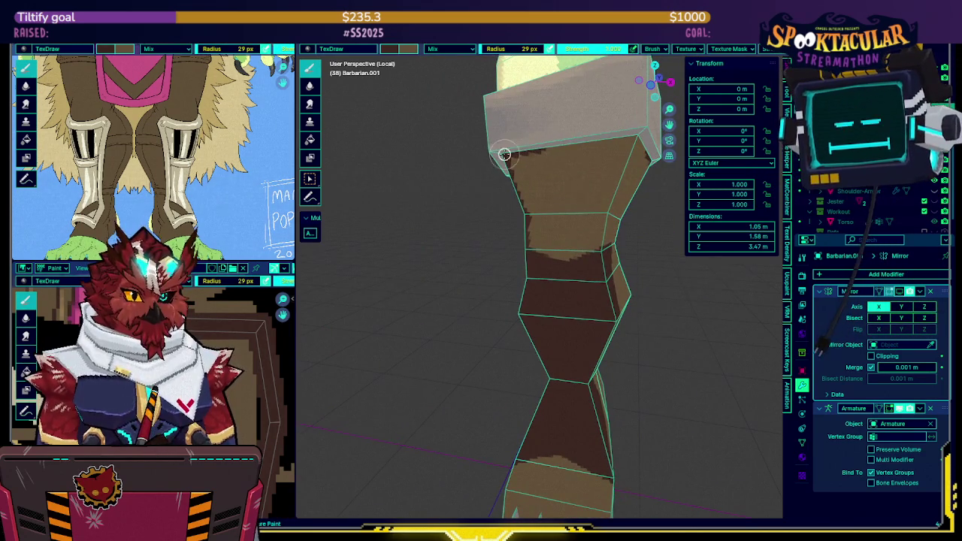
middle_drag(606, 142, 484, 139)
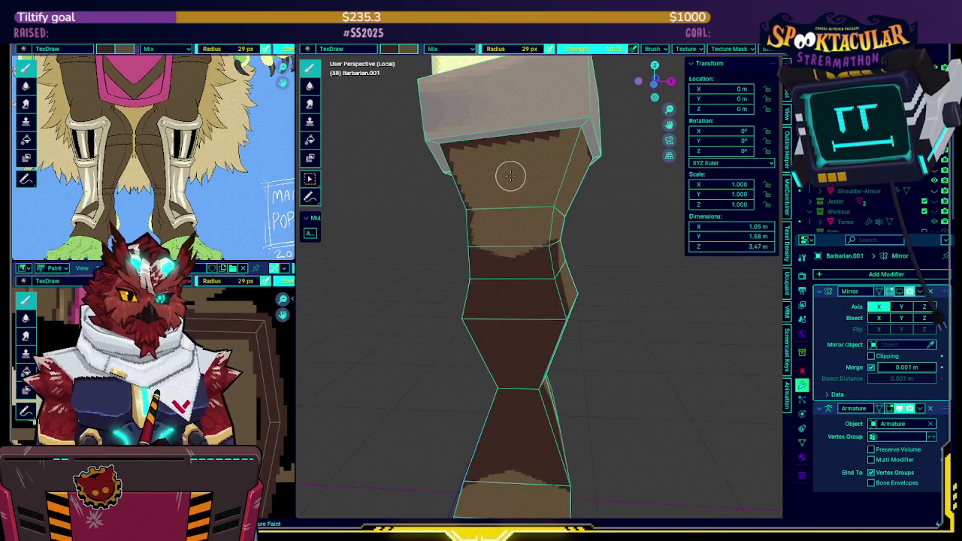
middle_drag(549, 132, 542, 76)
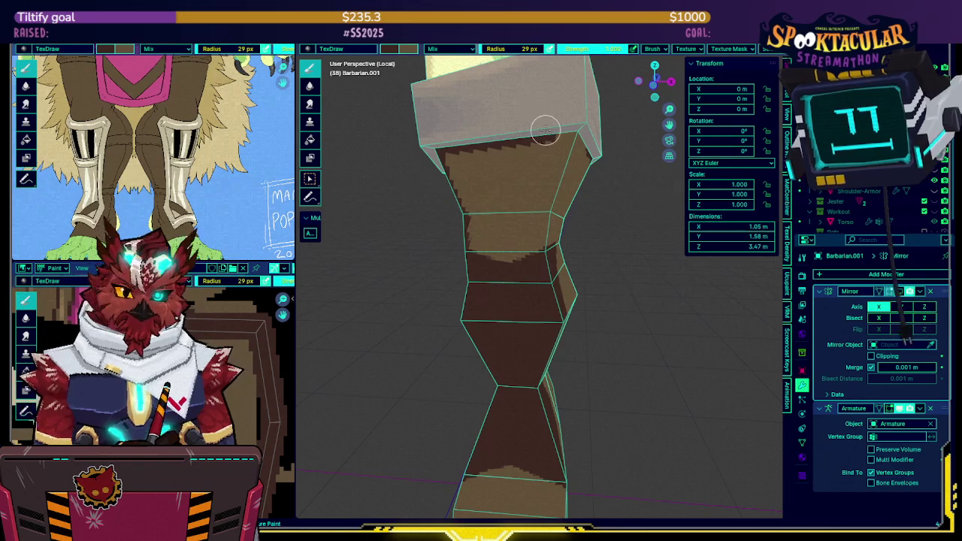
mouse_move(541, 118)
middle_down()
mouse_move(524, 142)
mouse_move(482, 142)
mouse_move(519, 136)
mouse_move(502, 133)
mouse_move(528, 152)
mouse_move(506, 154)
mouse_move(548, 161)
mouse_move(507, 165)
mouse_move(575, 172)
mouse_move(563, 200)
mouse_move(571, 205)
mouse_move(469, 195)
mouse_move(494, 193)
mouse_move(509, 176)
mouse_move(564, 281)
middle_up()
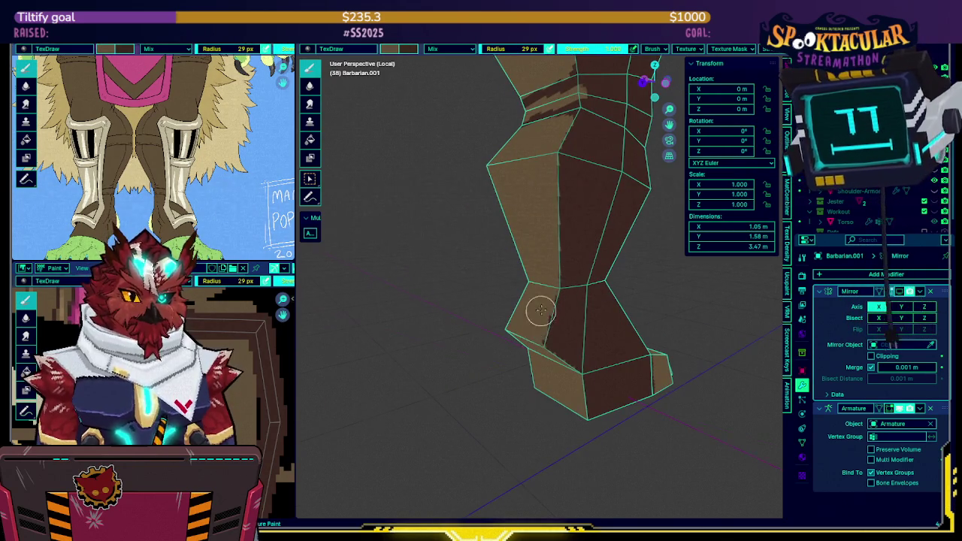
Exit local view so the neighbouring armor meshes reappear around the leg.
middle_drag(536, 322, 554, 267)
mouse_move(550, 308)
middle_down()
mouse_move(559, 260)
mouse_move(566, 272)
mouse_move(593, 223)
mouse_move(561, 227)
mouse_move(573, 236)
middle_up()
key(KP_Divide)
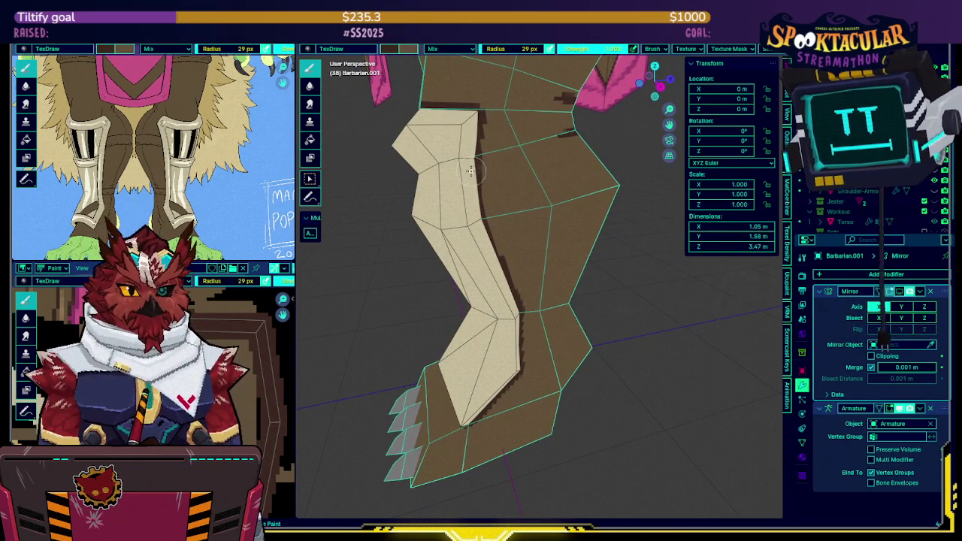
Paint dark horizontal strap lines across the upper leg, just below the pink cloth.
drag(504, 165, 590, 151)
middle_drag(591, 151, 590, 154)
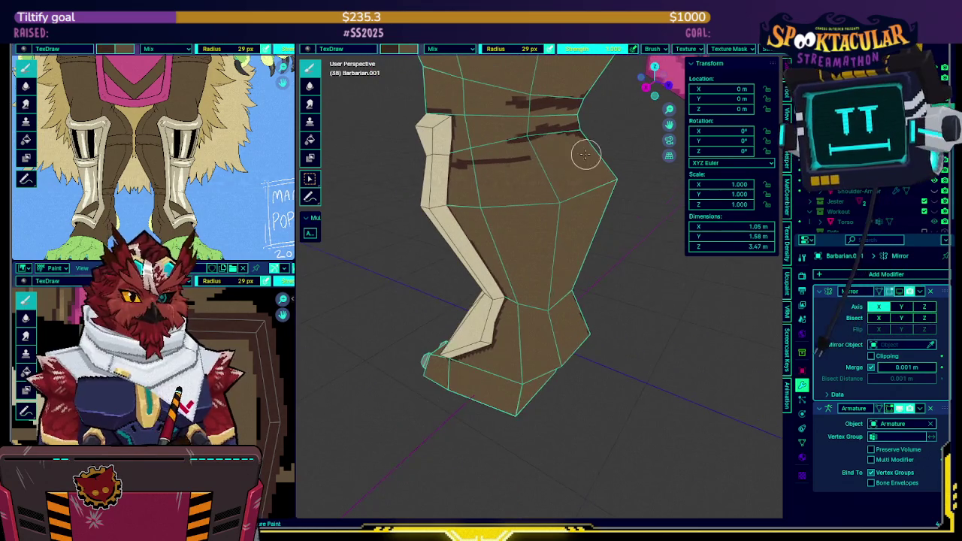
mouse_move(590, 135)
middle_down()
mouse_move(521, 133)
mouse_move(539, 146)
mouse_move(496, 150)
mouse_move(520, 177)
middle_up()
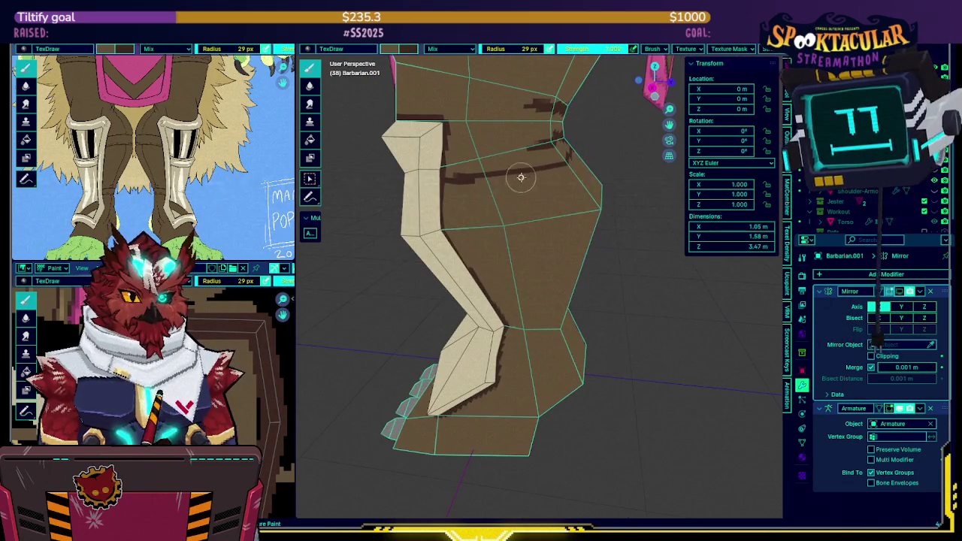
drag(468, 177, 444, 181)
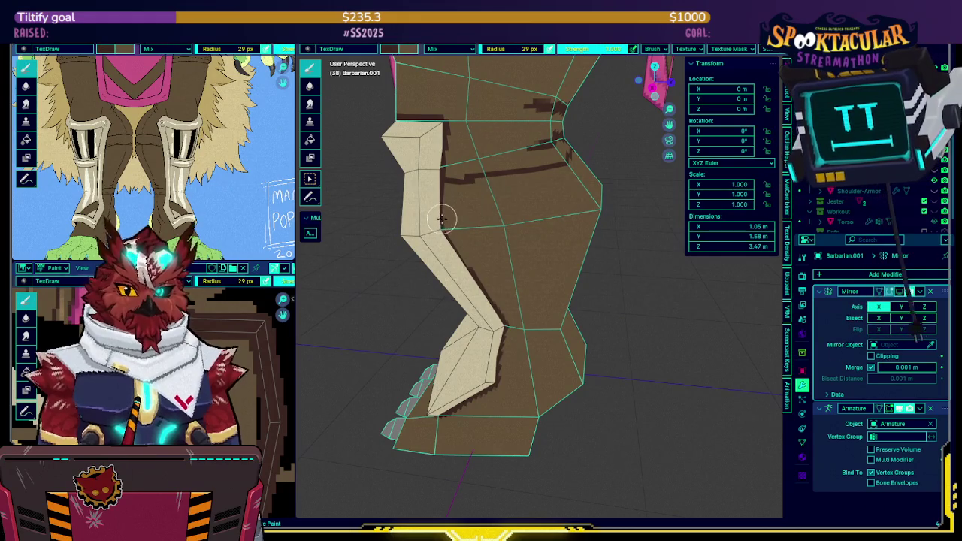
mouse_move(526, 212)
mouse_down()
mouse_move(456, 222)
mouse_move(564, 200)
mouse_up()
middle_drag(564, 200, 519, 199)
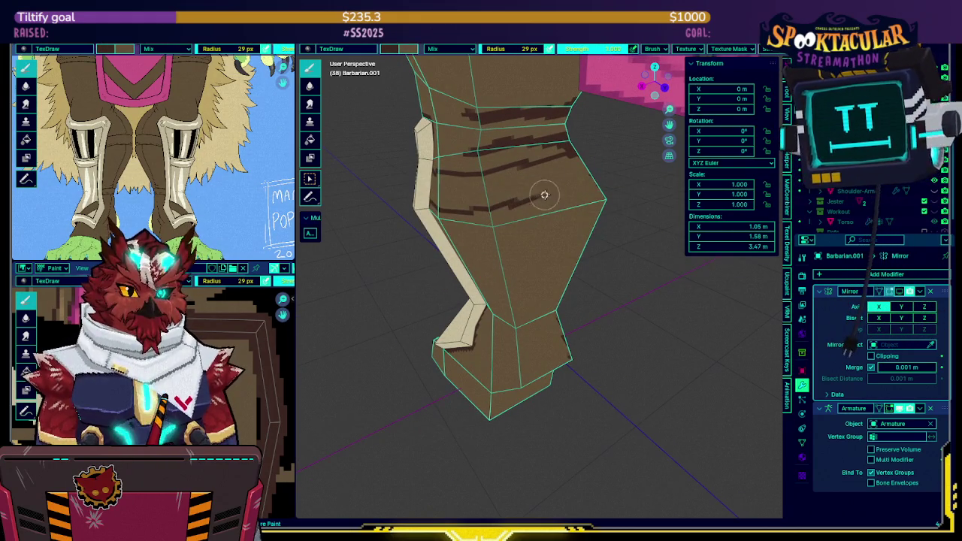
drag(481, 212, 521, 202)
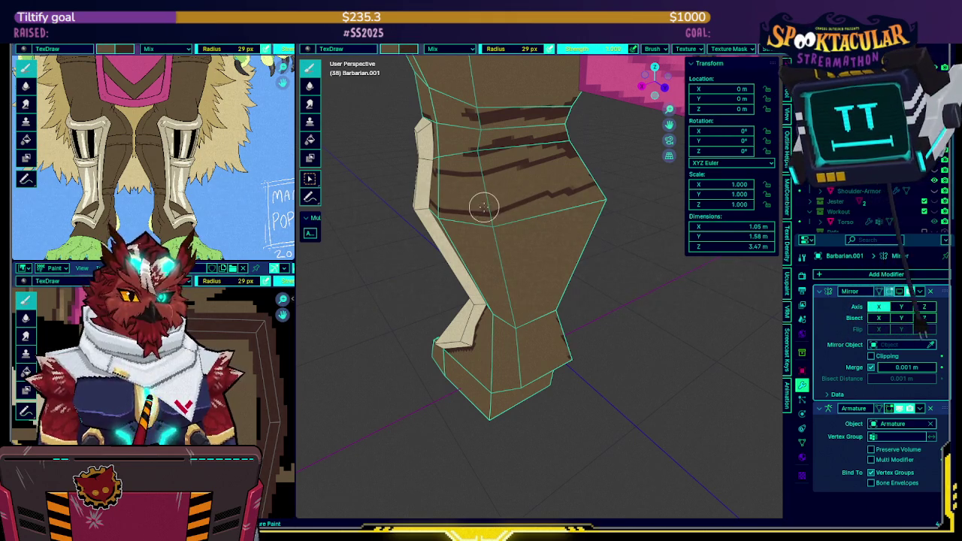
Touch up the upper leg with brown paint from a more frontal angle.
mouse_move(505, 200)
middle_down()
mouse_move(546, 185)
mouse_move(466, 166)
mouse_move(535, 173)
mouse_move(528, 167)
middle_up()
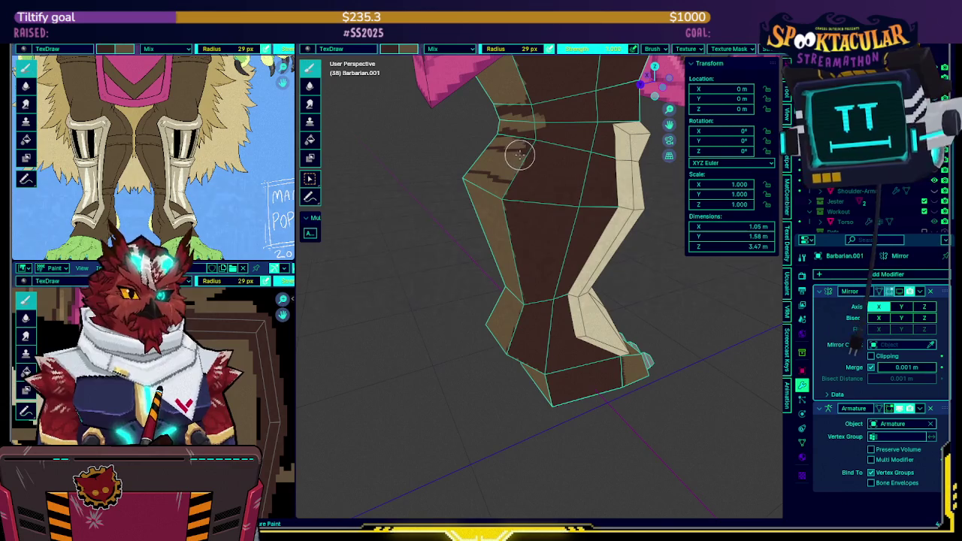
middle_drag(575, 158, 595, 172)
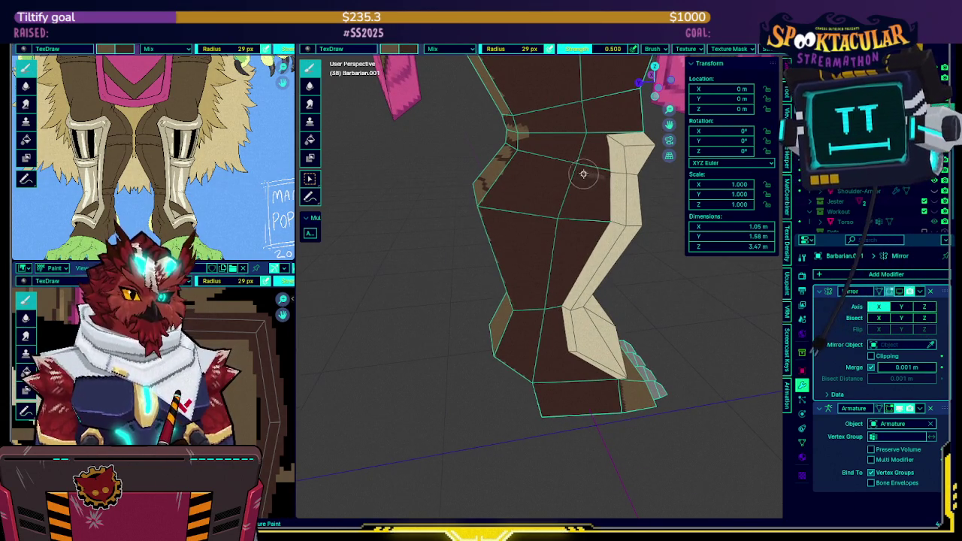
drag(511, 165, 583, 174)
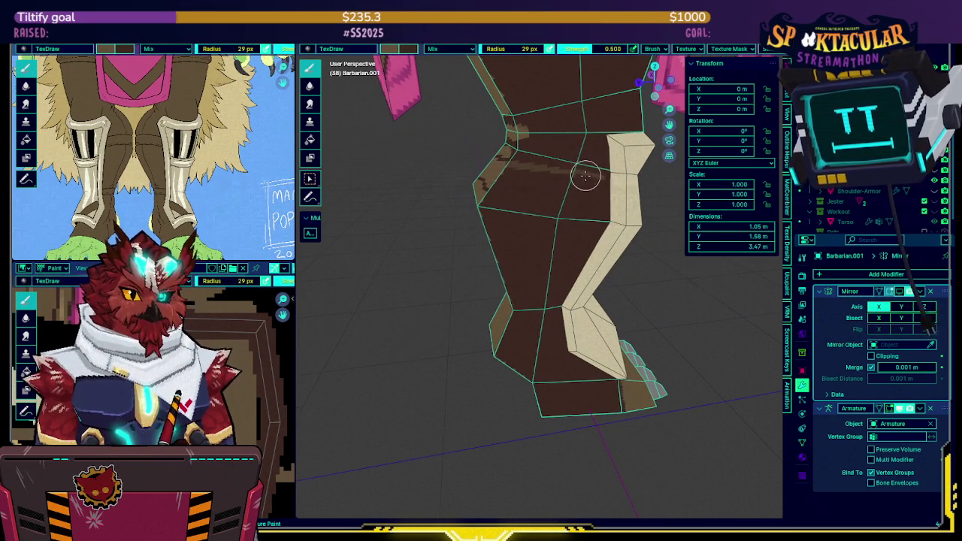
middle_drag(575, 174, 579, 164)
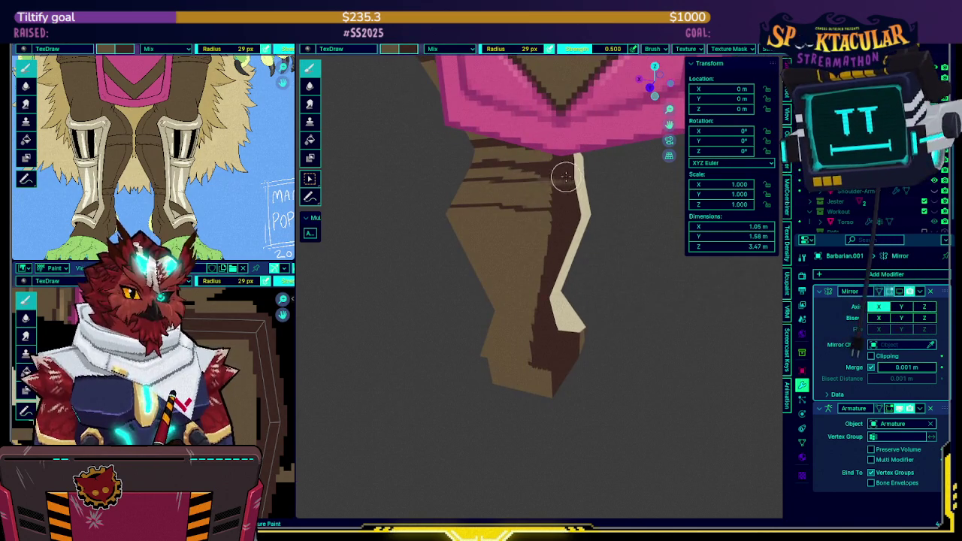
Inspect the three dark strap bands on the brown upper leg from several angles, then show its mesh edges.
middle_drag(566, 176, 542, 171)
scroll(544, 172, up, 1)
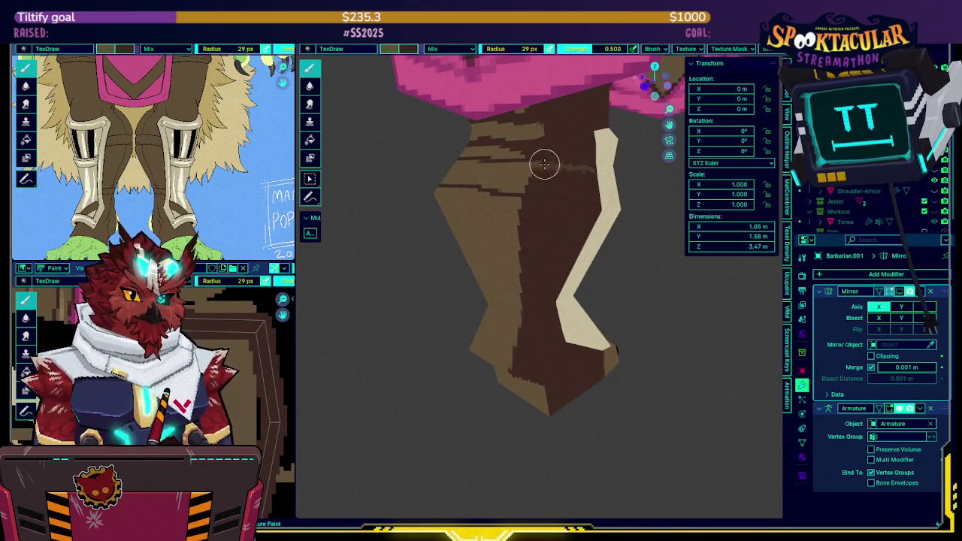
mouse_move(538, 178)
middle_down()
mouse_move(620, 178)
mouse_move(571, 192)
middle_up()
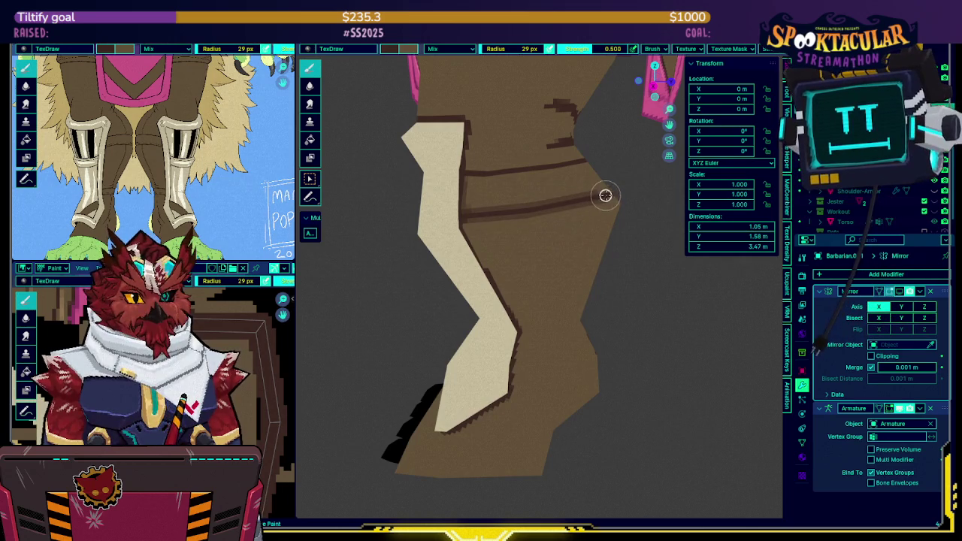
middle_drag(617, 189, 529, 184)
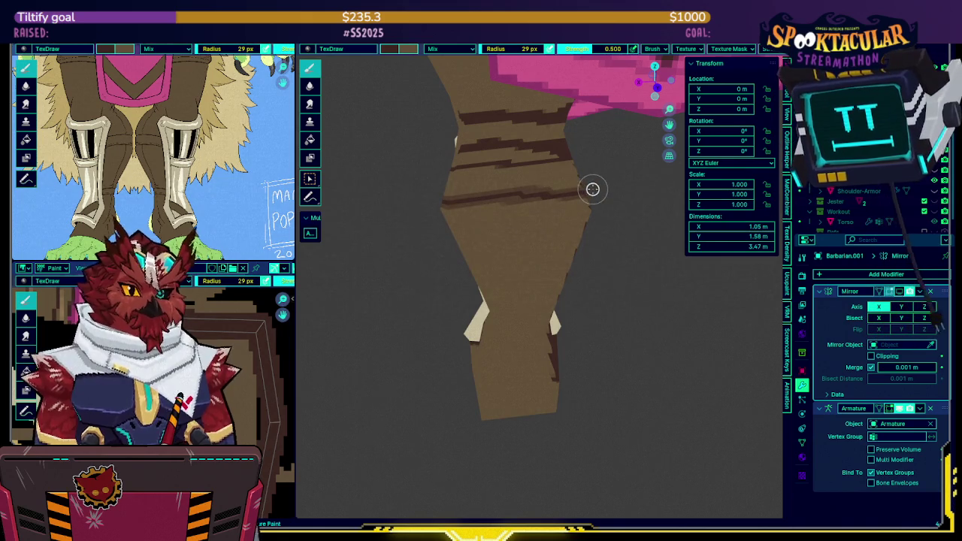
mouse_move(593, 189)
middle_down()
mouse_move(522, 175)
mouse_move(500, 200)
mouse_move(550, 175)
mouse_move(553, 161)
mouse_move(532, 176)
mouse_move(559, 193)
middle_up()
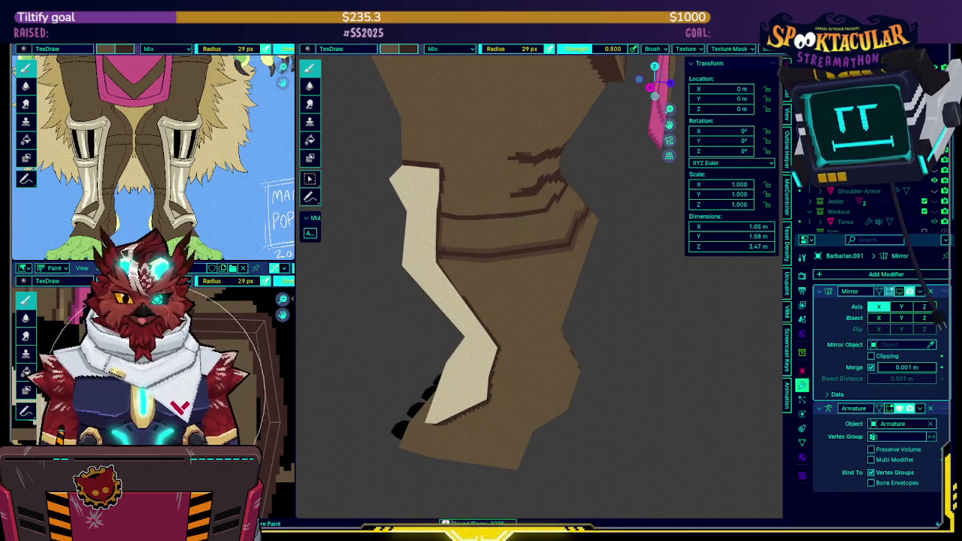
middle_drag(343, 301, 490, 233)
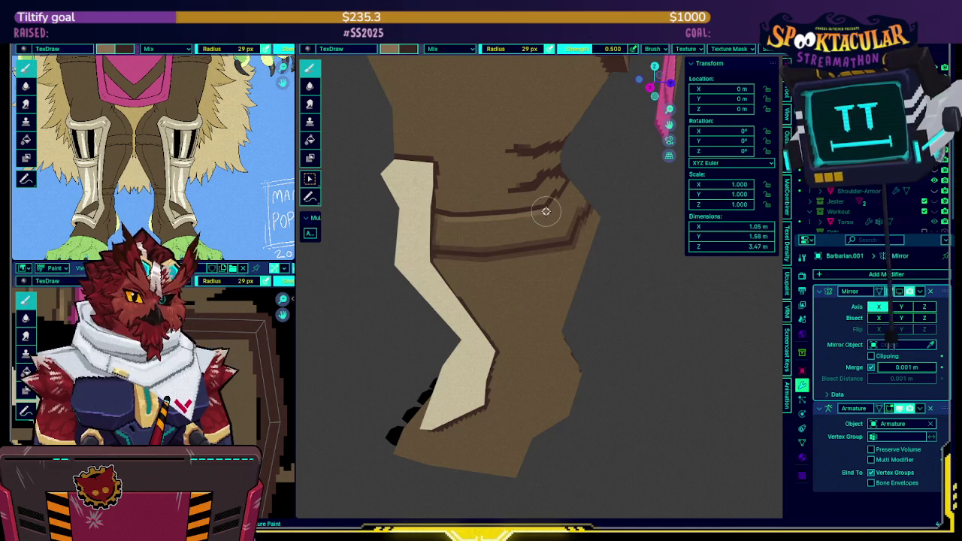
middle_drag(545, 212, 530, 200)
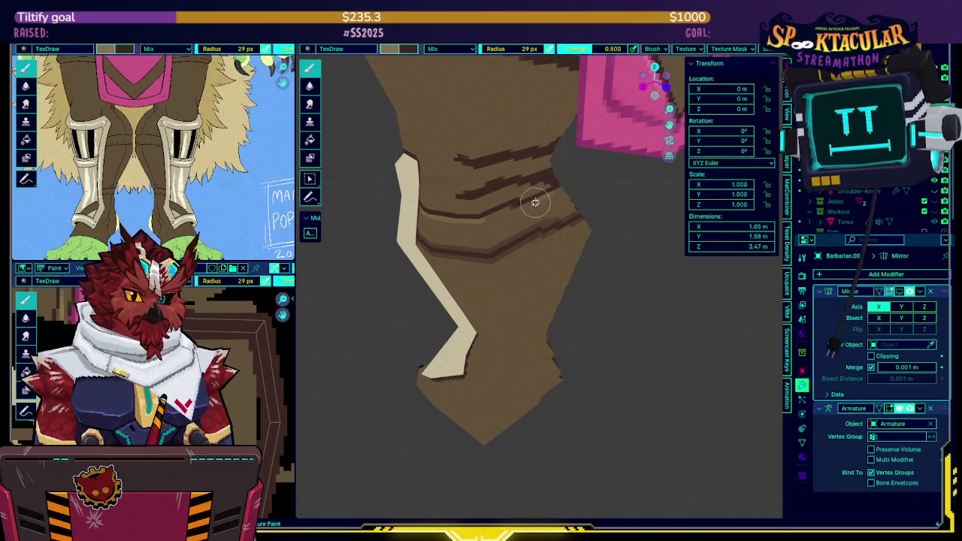
middle_drag(486, 215, 526, 196)
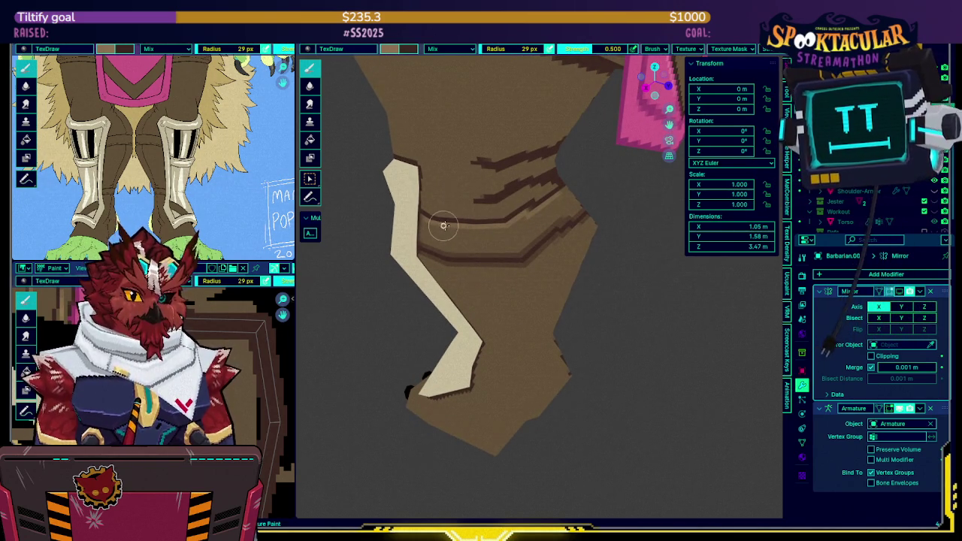
mouse_move(498, 220)
middle_down()
mouse_move(516, 213)
mouse_move(514, 180)
mouse_move(506, 182)
mouse_move(526, 195)
mouse_move(515, 209)
mouse_move(489, 202)
mouse_move(511, 193)
mouse_move(494, 189)
middle_up()
key(Tab)
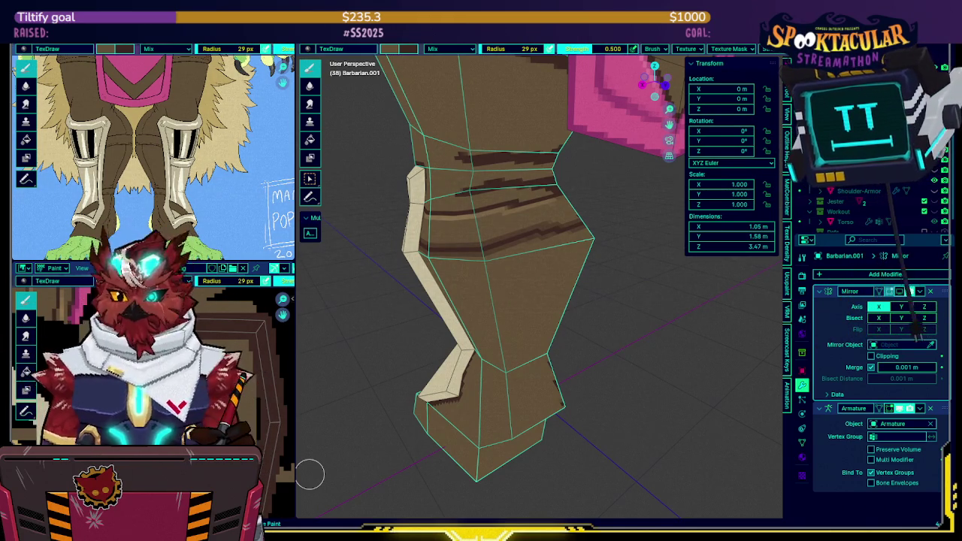
Examine the leg's strap bands up close, then hide the mesh edges to resume Texture Paint.
middle_drag(567, 243, 538, 225)
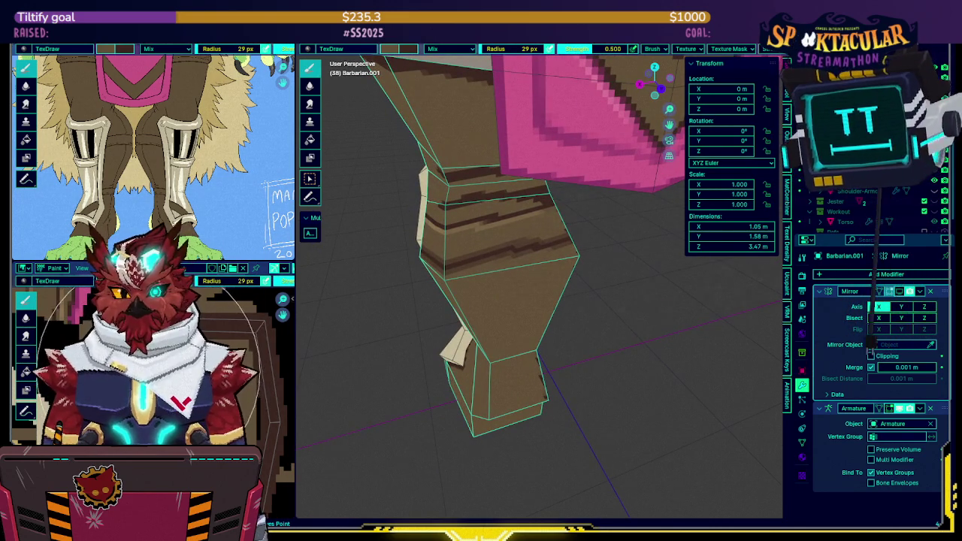
mouse_move(508, 239)
middle_down()
mouse_move(563, 226)
mouse_move(563, 208)
mouse_move(548, 221)
middle_up()
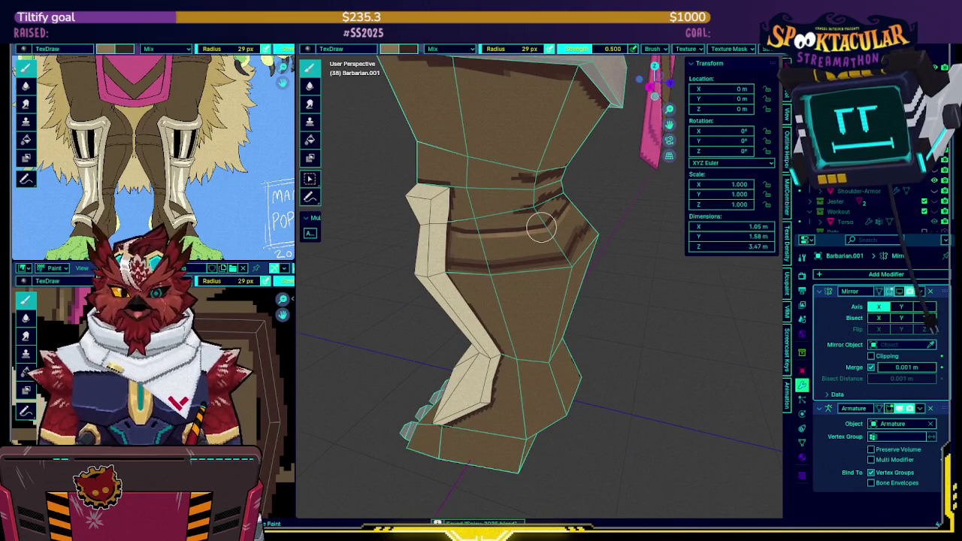
middle_drag(541, 227, 635, 243)
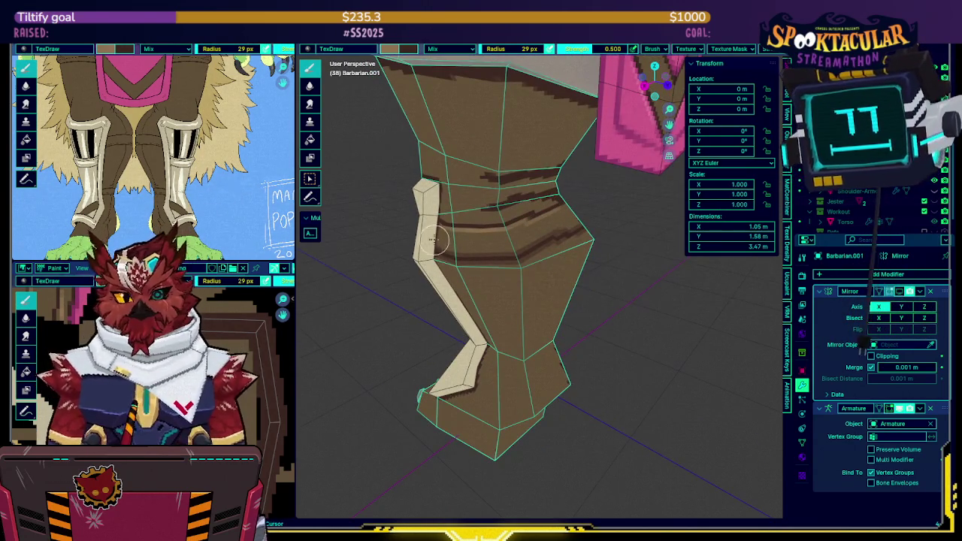
scroll(430, 241, up, 2)
scroll(486, 209, down, 1)
key(Tab)
scroll(510, 193, up, 2)
mouse_move(496, 208)
middle_down()
mouse_move(435, 187)
mouse_move(556, 215)
mouse_move(497, 238)
middle_up()
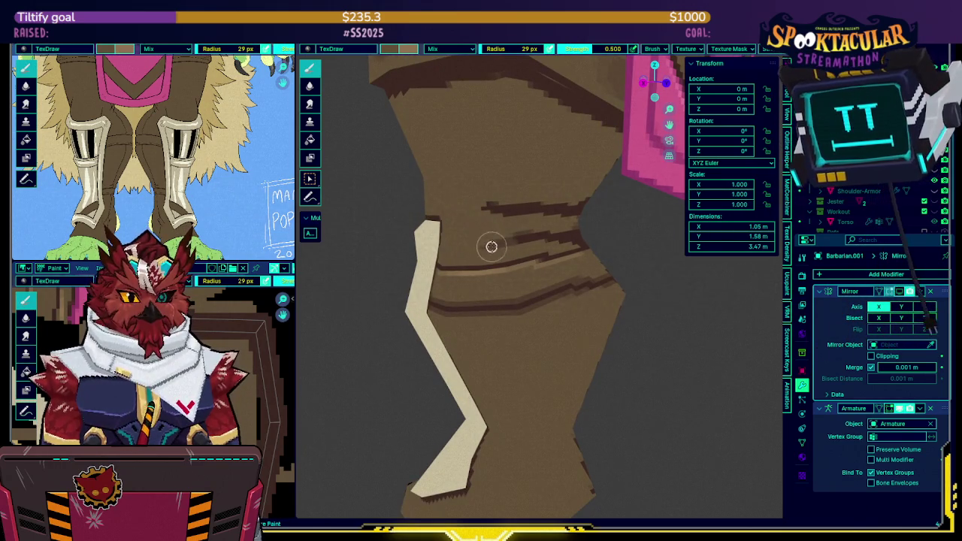
Check the dark strap band at the knee from front and back, then turn the wireframe overlay back on.
mouse_move(497, 246)
middle_down()
mouse_move(517, 176)
mouse_move(536, 178)
mouse_move(528, 239)
middle_up()
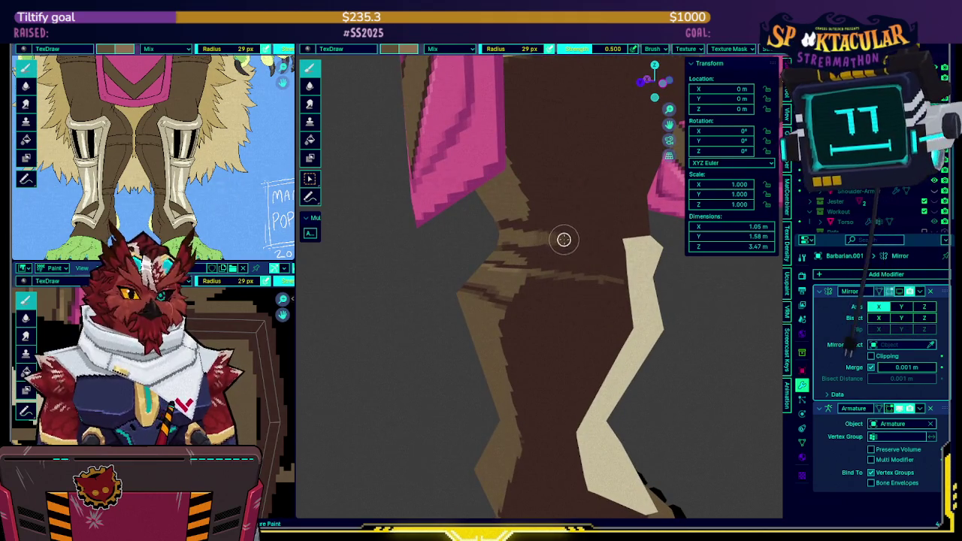
mouse_move(604, 225)
middle_down()
mouse_move(595, 217)
mouse_move(548, 240)
mouse_move(517, 239)
middle_up()
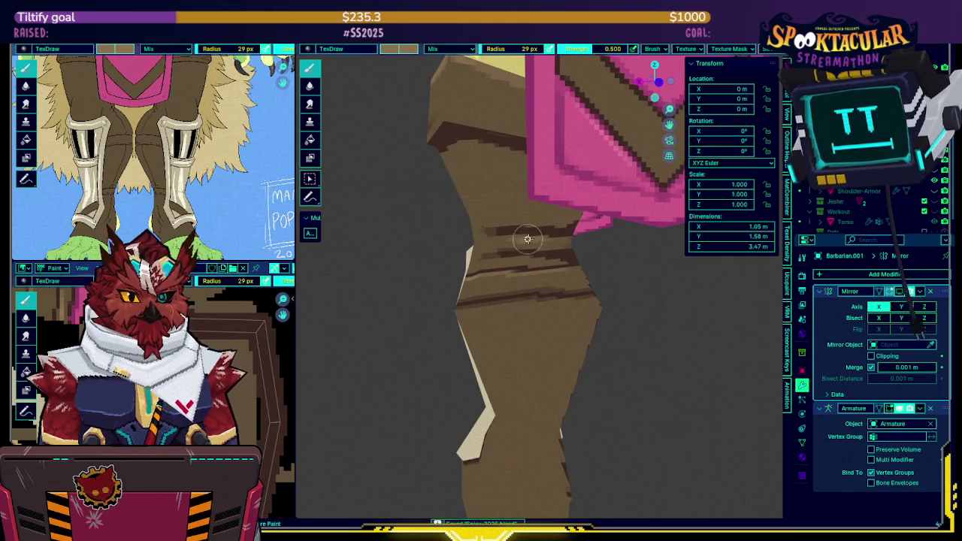
middle_drag(540, 256, 580, 235)
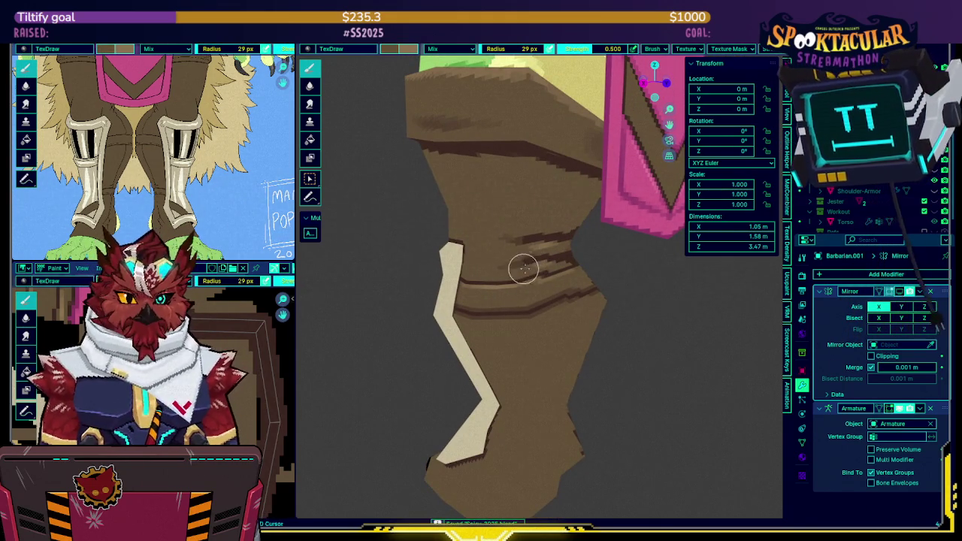
mouse_move(541, 262)
middle_down()
mouse_move(532, 270)
mouse_move(557, 243)
mouse_move(509, 230)
middle_up()
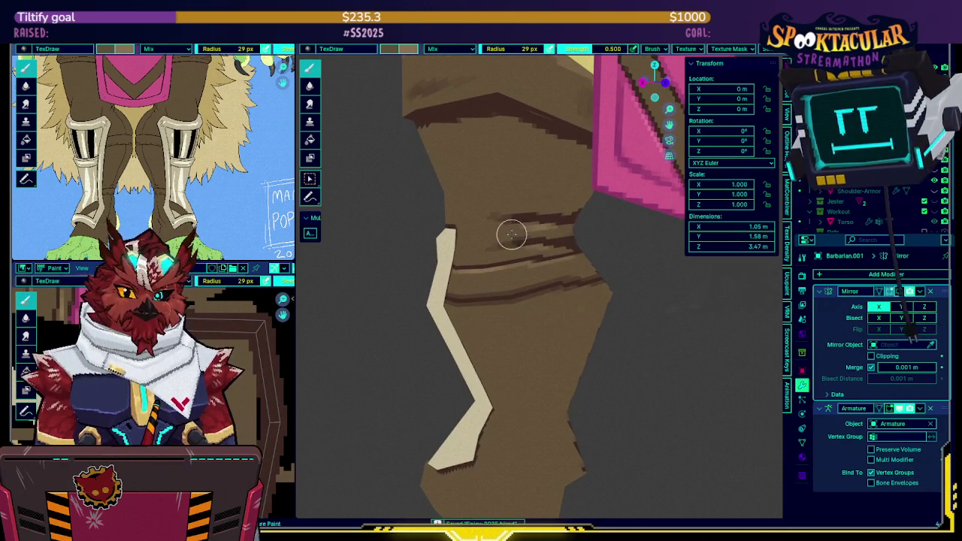
middle_drag(573, 230, 561, 244)
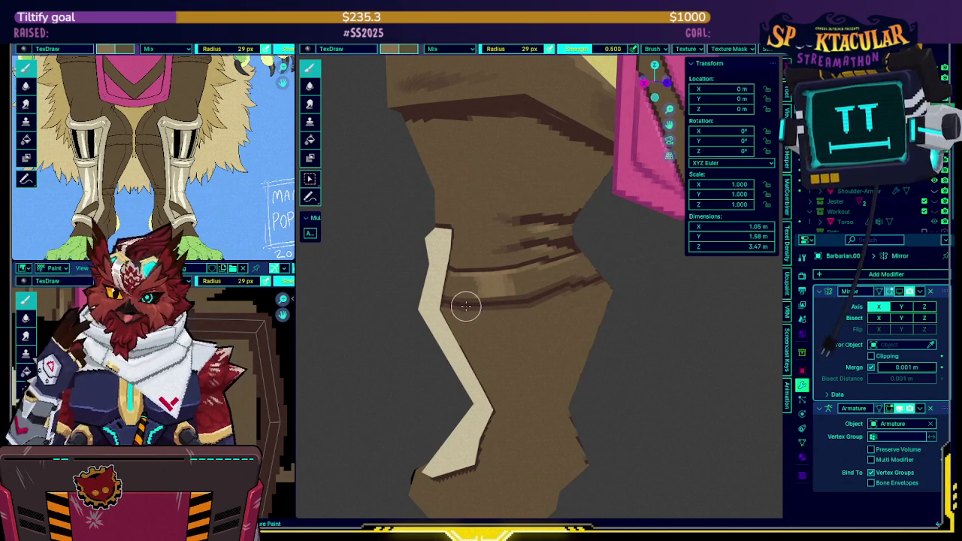
middle_drag(566, 218, 510, 275)
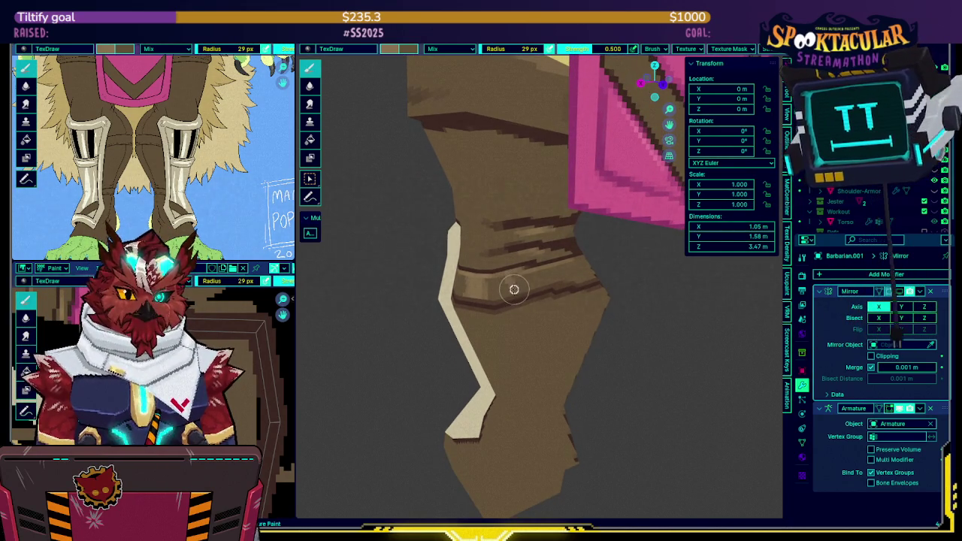
mouse_move(516, 266)
middle_down()
mouse_move(571, 248)
mouse_move(494, 258)
mouse_move(549, 226)
mouse_move(536, 208)
mouse_move(537, 219)
middle_up()
key(shift+alt+z)
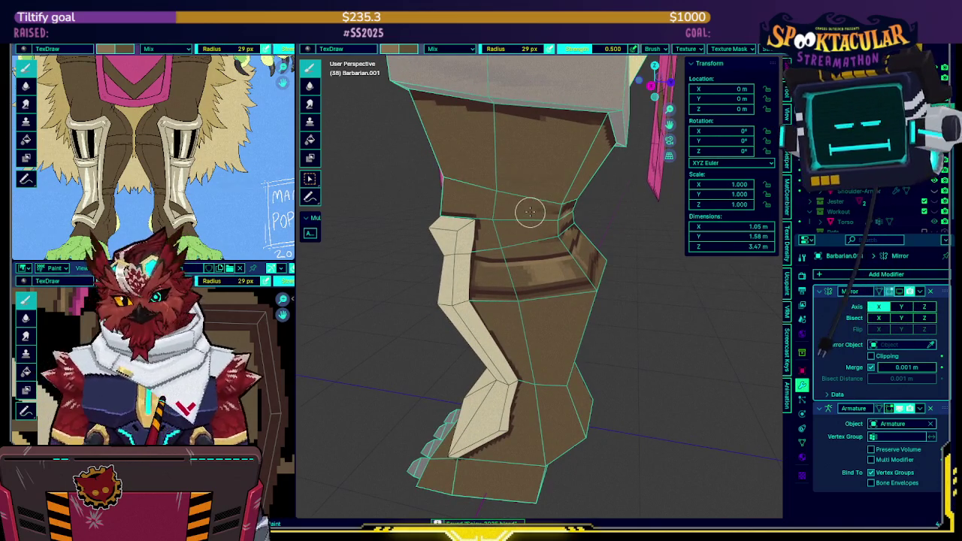
Darken the pale patch at the top of the leg with brown, then zoom out and toggle the wireframe overlay.
mouse_move(530, 213)
middle_down()
mouse_move(579, 196)
mouse_move(548, 215)
mouse_move(527, 204)
mouse_move(498, 207)
mouse_move(498, 218)
mouse_move(515, 204)
middle_up()
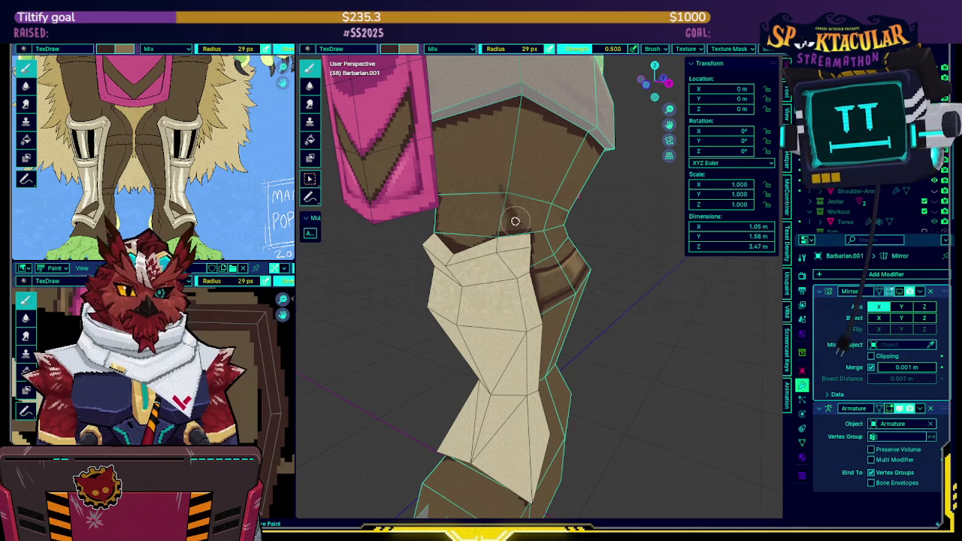
middle_drag(513, 234, 488, 222)
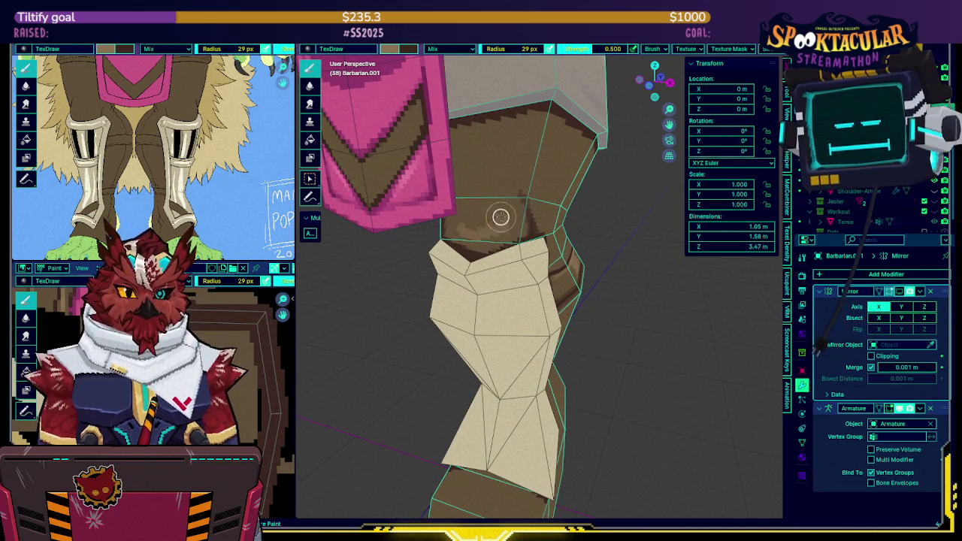
drag(457, 222, 484, 217)
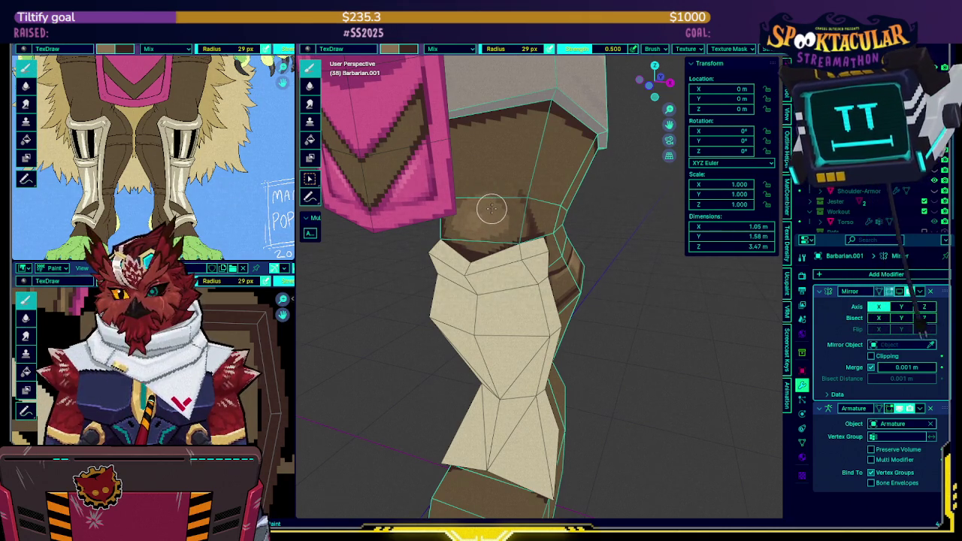
mouse_move(491, 208)
middle_down()
mouse_move(490, 159)
mouse_move(501, 187)
mouse_move(527, 183)
mouse_move(481, 241)
mouse_move(517, 247)
mouse_move(528, 200)
mouse_move(485, 202)
mouse_move(501, 220)
mouse_move(486, 198)
mouse_move(512, 187)
middle_up()
scroll(527, 183, down, 3)
key(shift+alt+z)
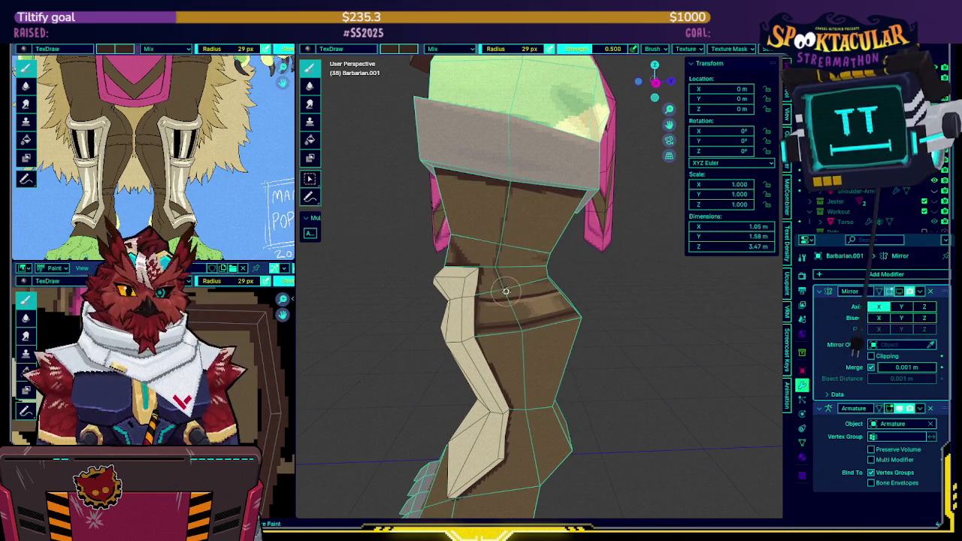
Paint a thin dark brown band around the lower leg just above the foot block, checking it from several sides.
middle_drag(508, 297, 508, 227)
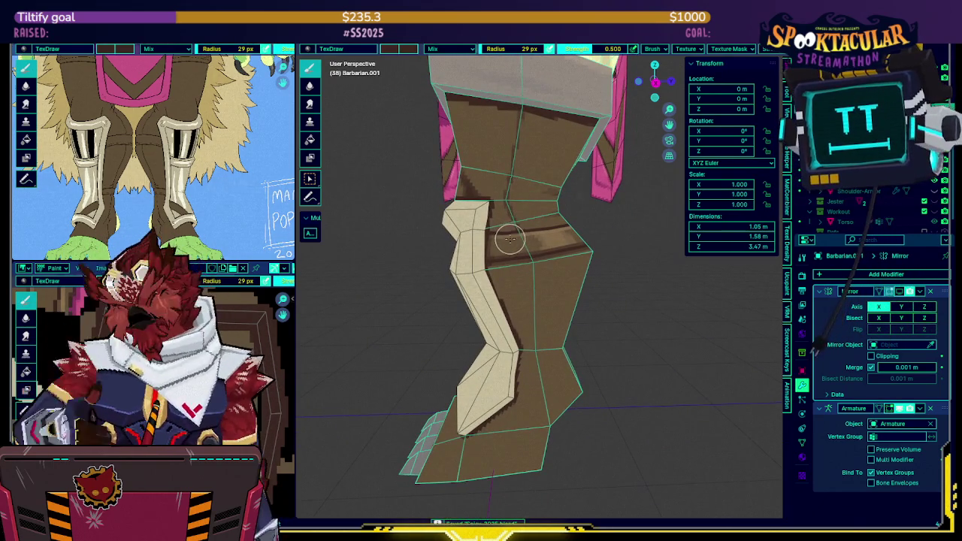
mouse_move(545, 174)
middle_down()
mouse_move(554, 182)
mouse_move(536, 226)
middle_up()
middle_drag(533, 200, 530, 208)
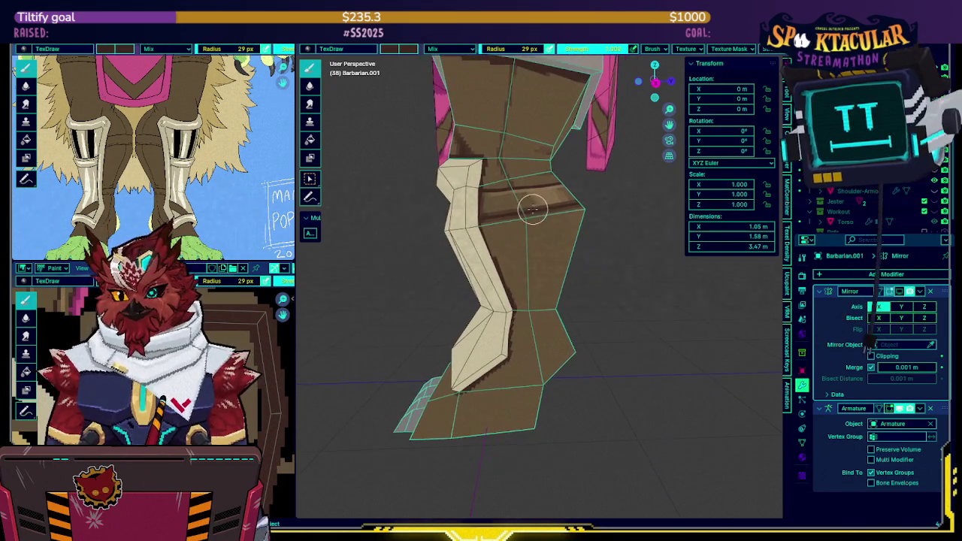
middle_drag(545, 275, 515, 262)
drag(508, 258, 546, 255)
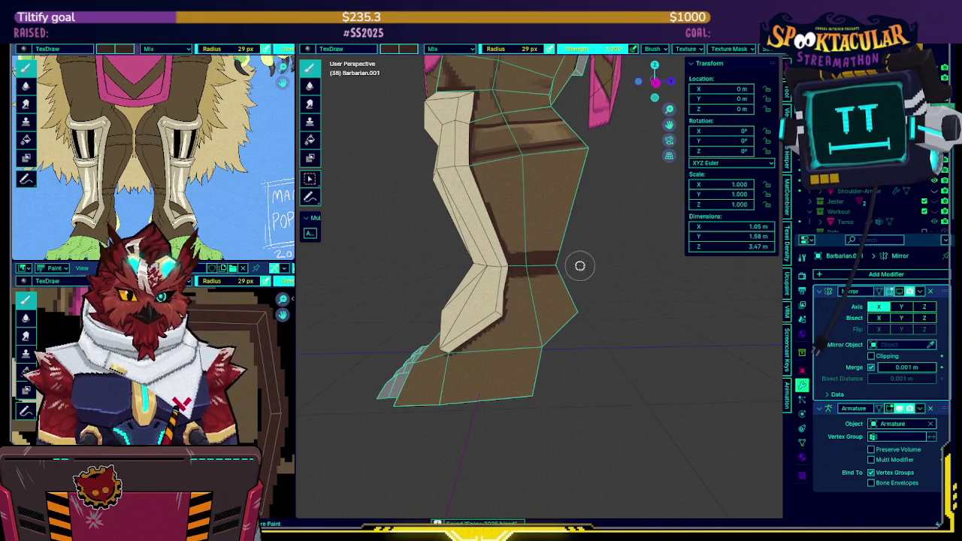
middle_drag(574, 261, 602, 255)
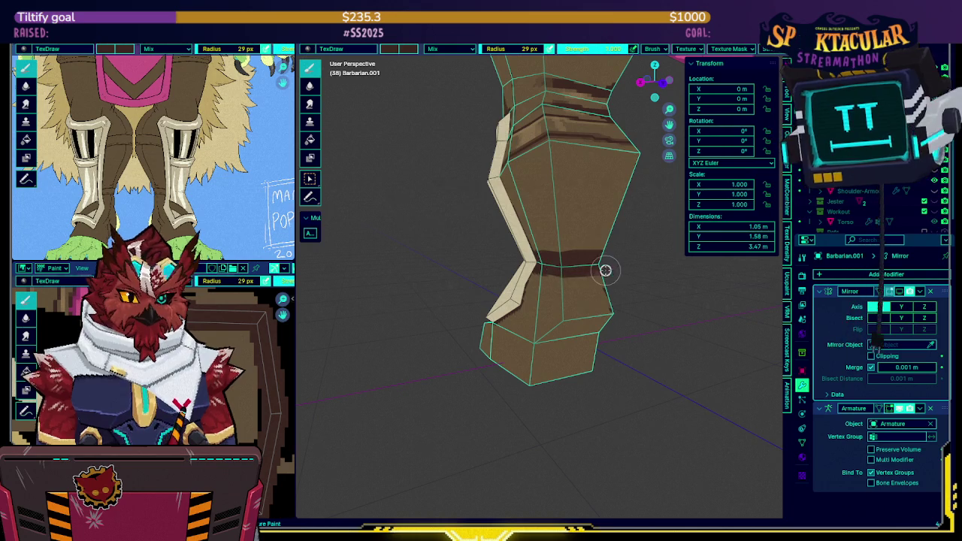
middle_drag(606, 267, 551, 267)
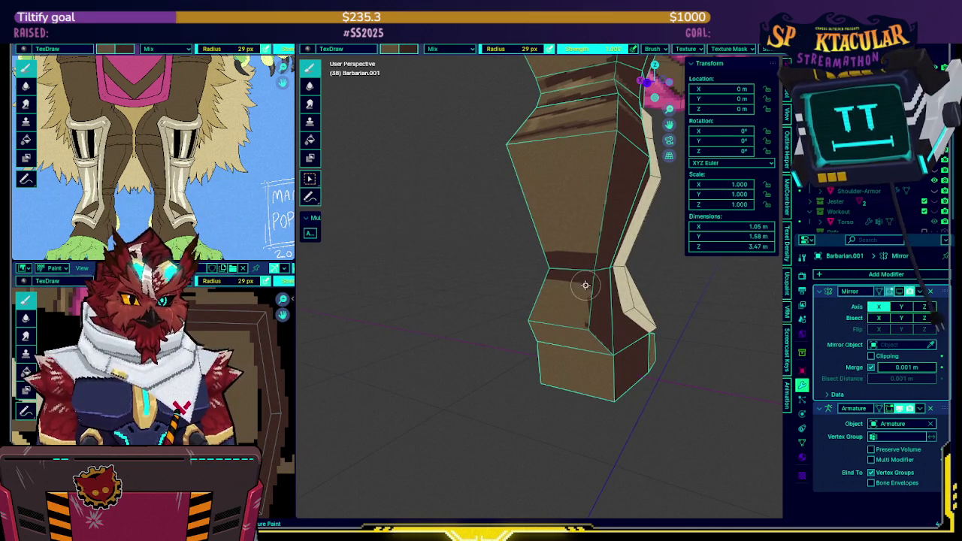
mouse_move(576, 281)
middle_down()
mouse_move(601, 257)
mouse_move(579, 253)
mouse_move(599, 256)
middle_up()
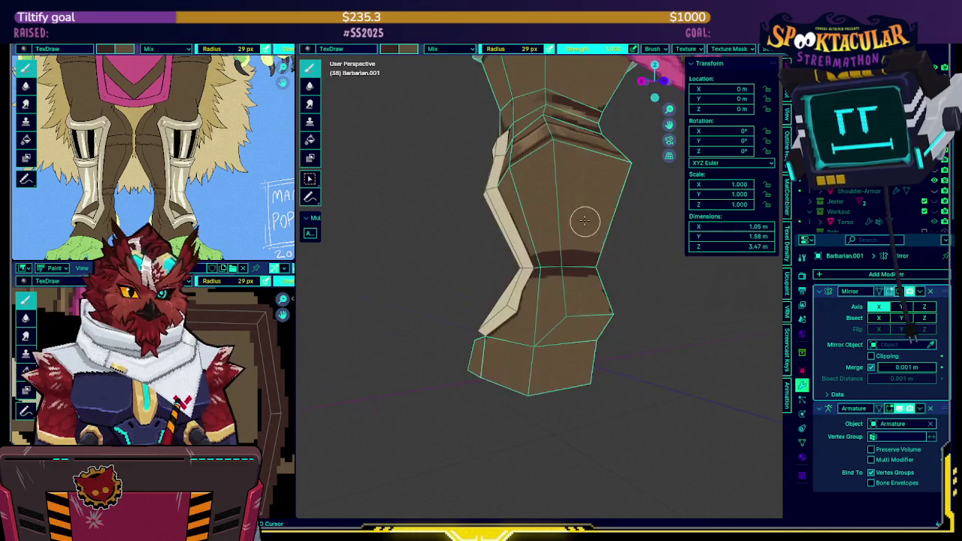